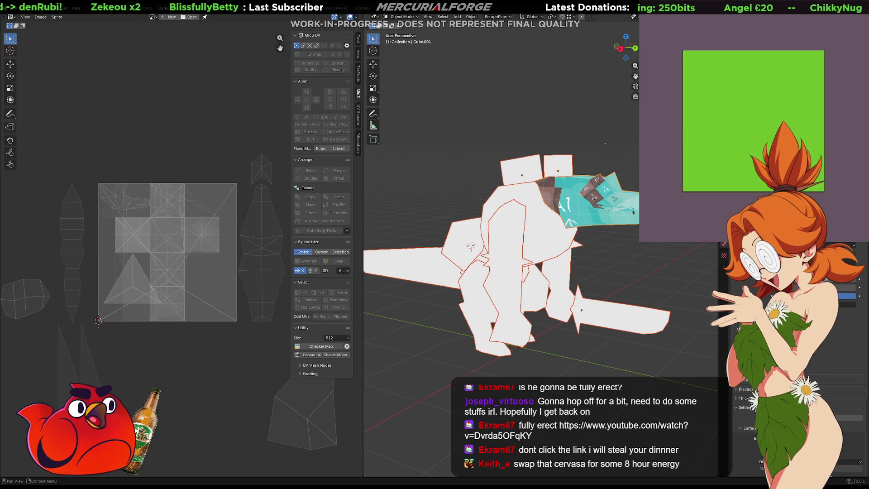
Step: Clear the Checker Map test image from the dinosaur mesh in face-select Edit Mode
middle_drag(672, 247, 661, 243)
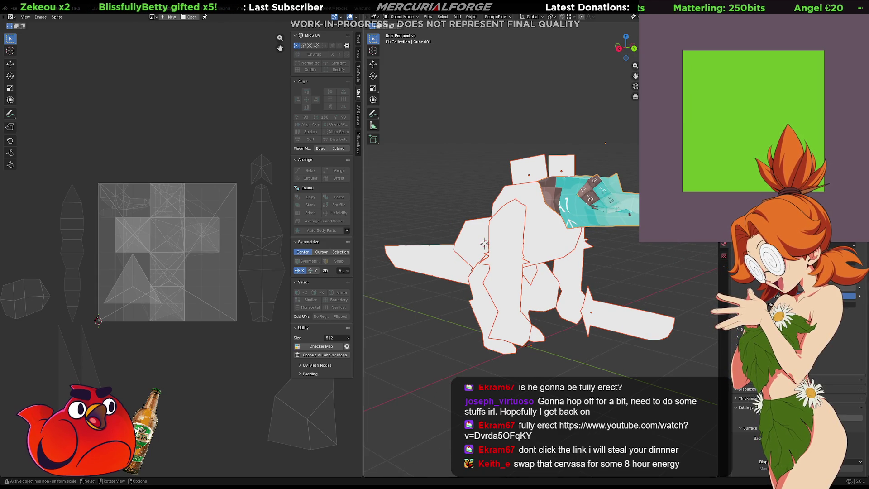
key(Tab)
key(3)
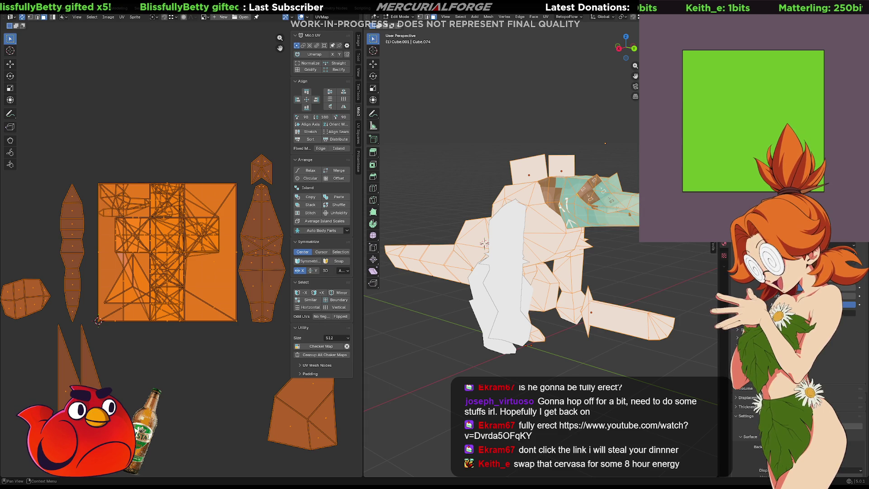
click(346, 347)
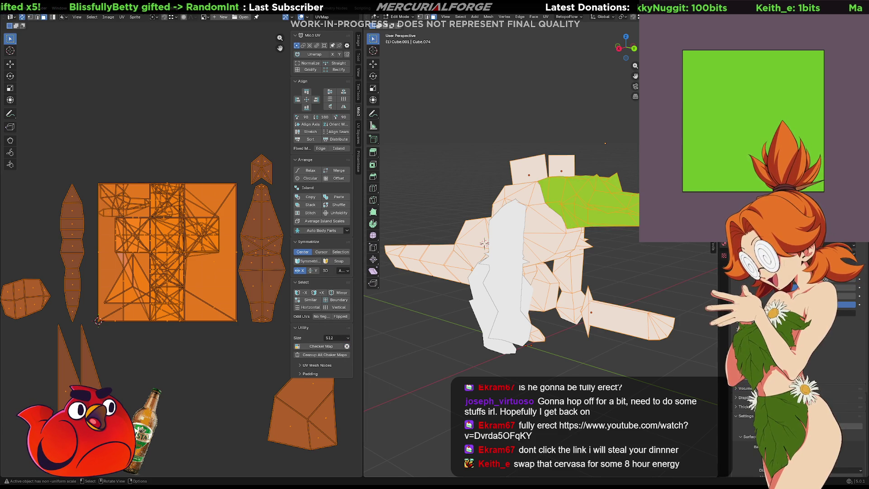
Step: Select the green upper head piece, select all its faces, and return to Object Mode
click(637, 254)
click(598, 213)
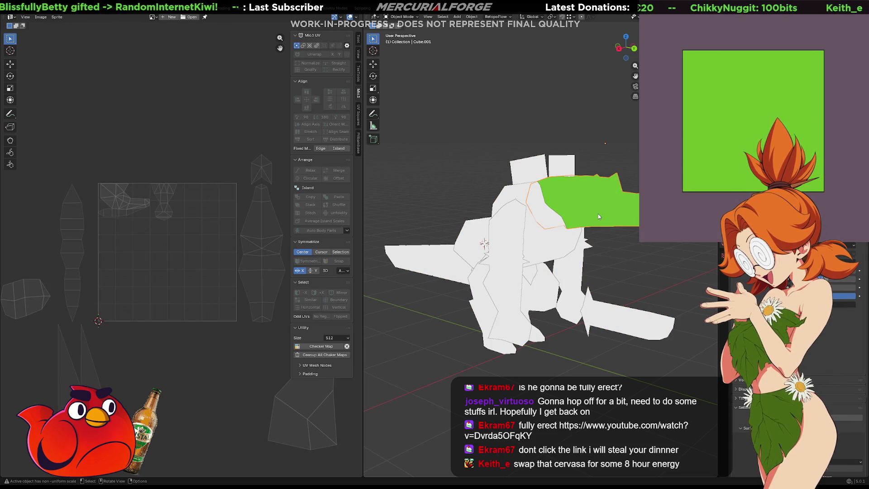
key(Tab)
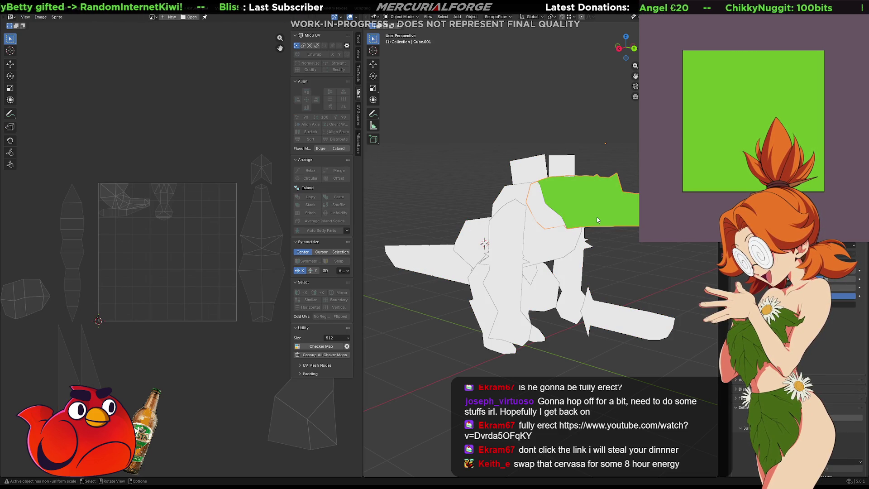
key(Tab)
key(a)
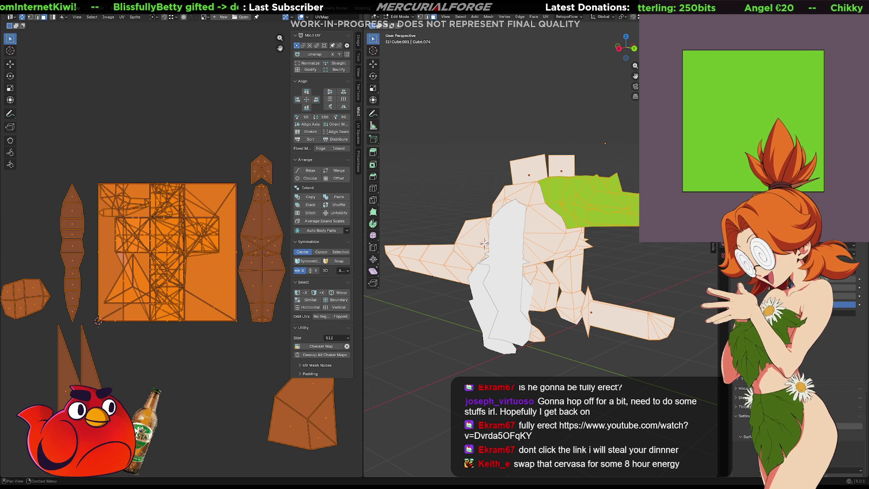
key(Tab)
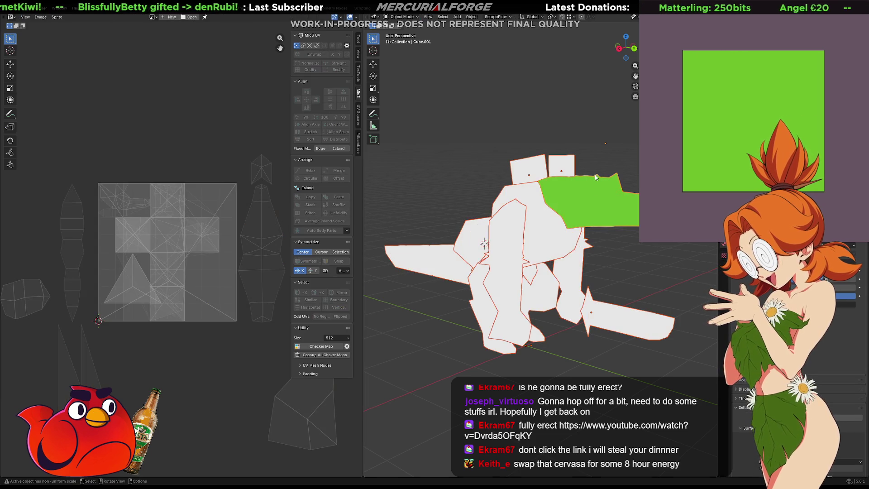
Step: Select every dinosaur piece with the green head piece active so all share its green material
click(567, 167)
click(576, 188)
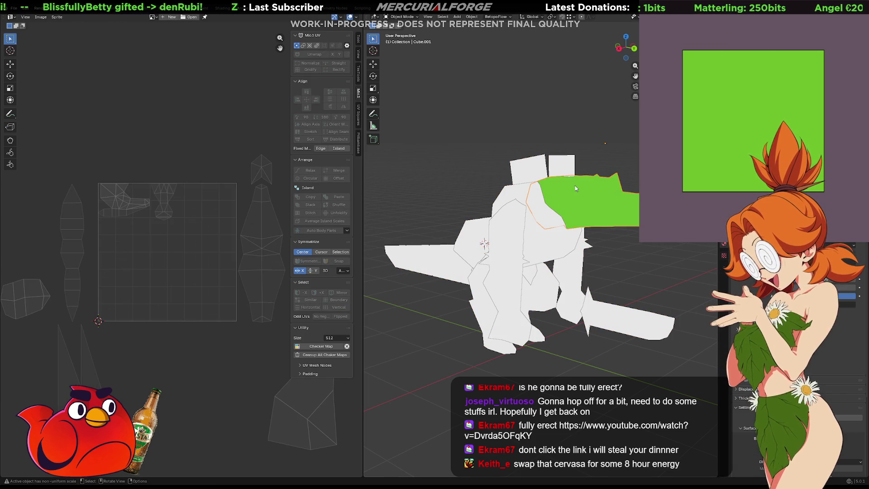
key(a)
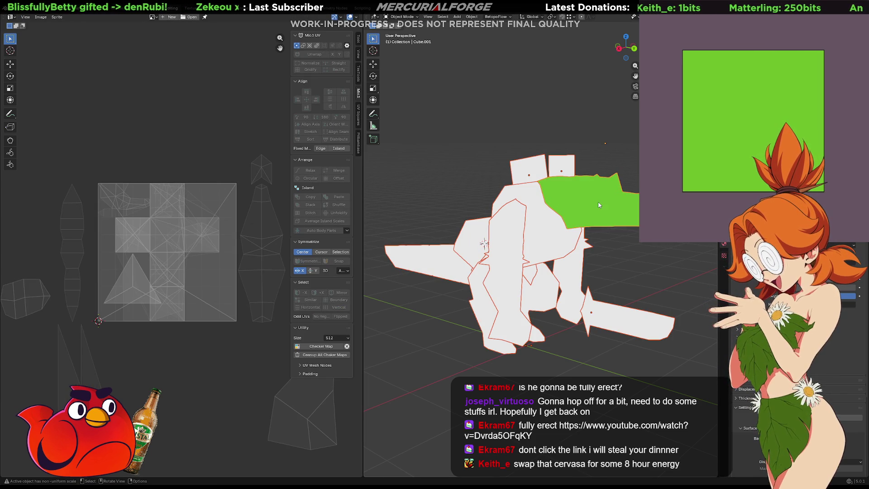
mouse_move(598, 205)
middle_down()
mouse_move(556, 201)
mouse_move(606, 199)
mouse_move(574, 200)
middle_up()
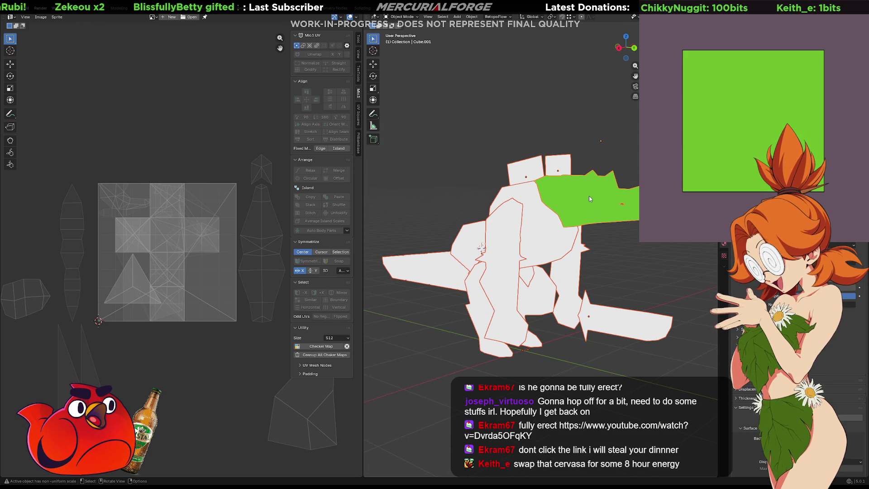
click(619, 233)
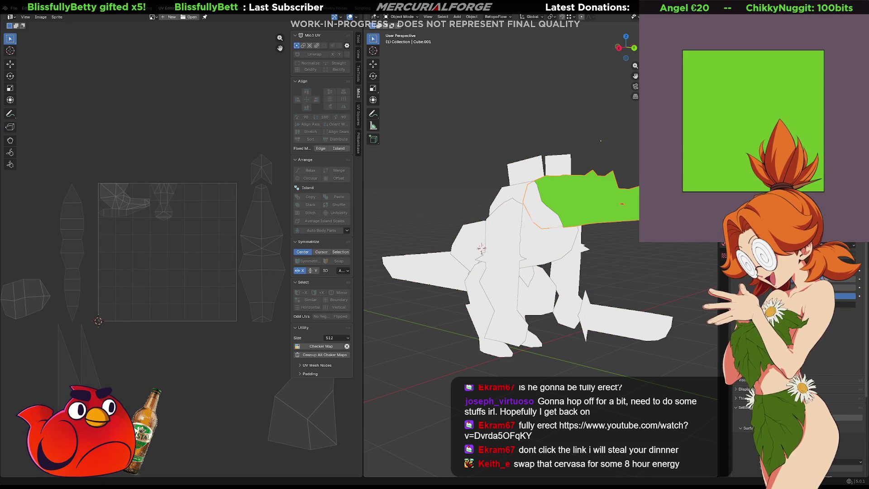
key(a)
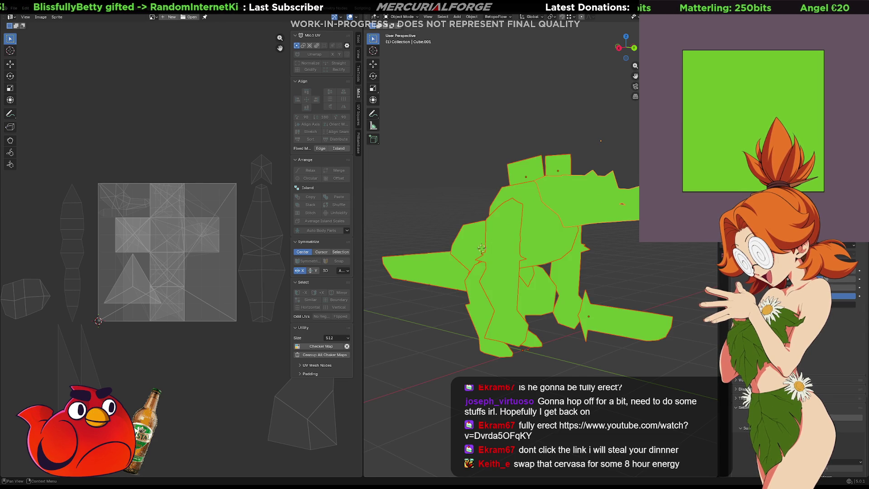
click(648, 259)
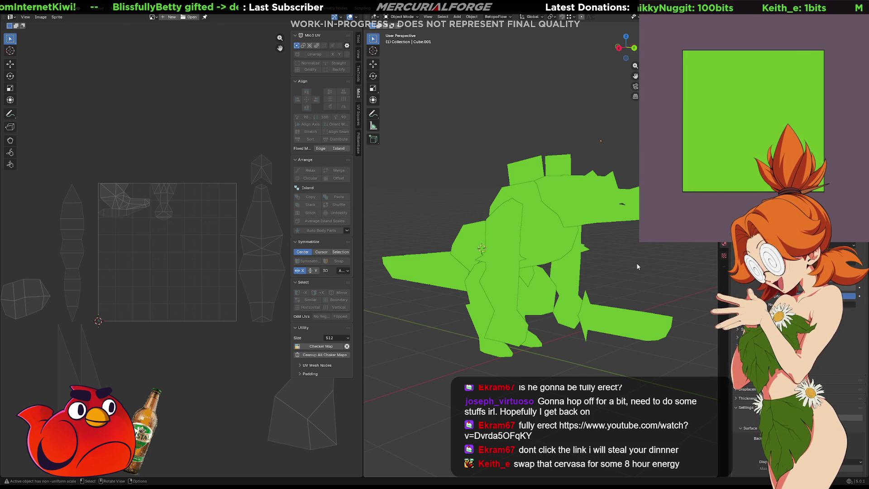
mouse_move(626, 254)
middle_down()
mouse_move(524, 272)
mouse_move(480, 262)
mouse_move(657, 248)
mouse_move(590, 256)
middle_up()
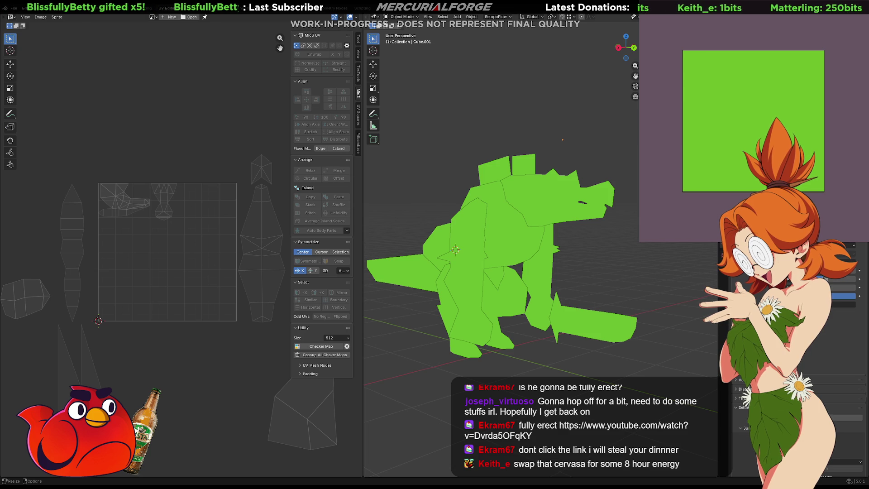
scroll(719, 154, up, 2)
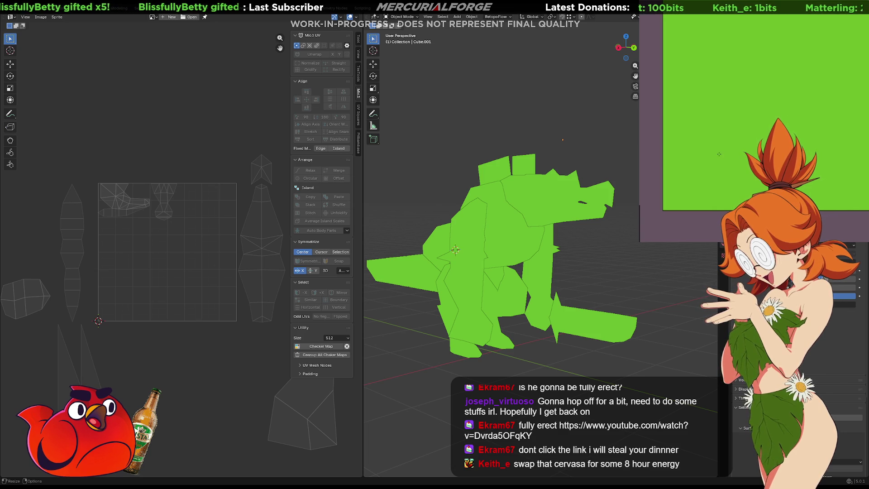
shift+middle_drag(425, 329, 426, 329)
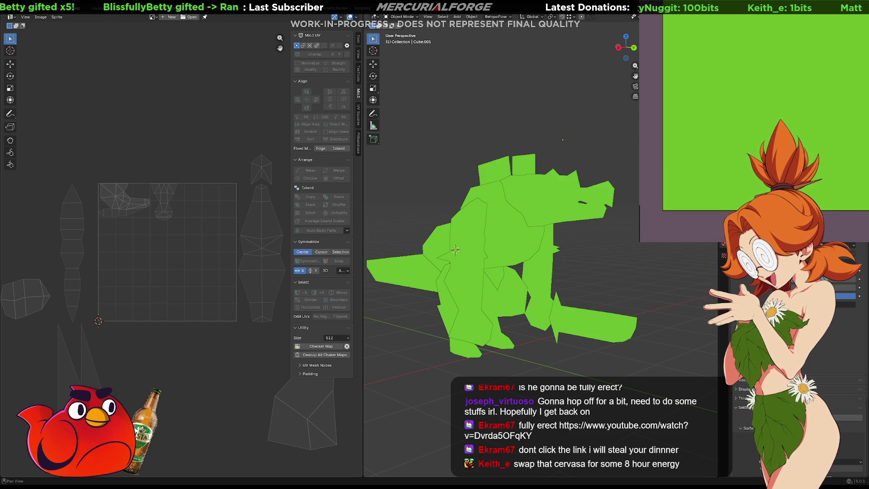
middle_drag(742, 102, 757, 183)
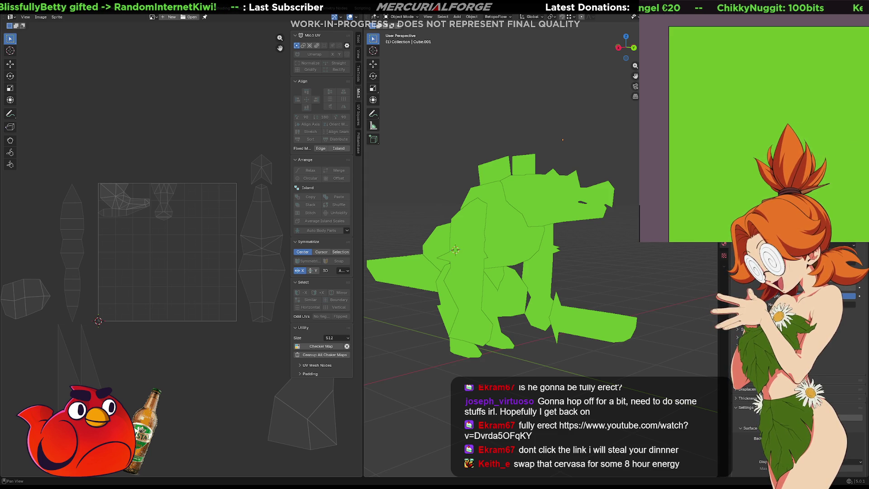
click(652, 128)
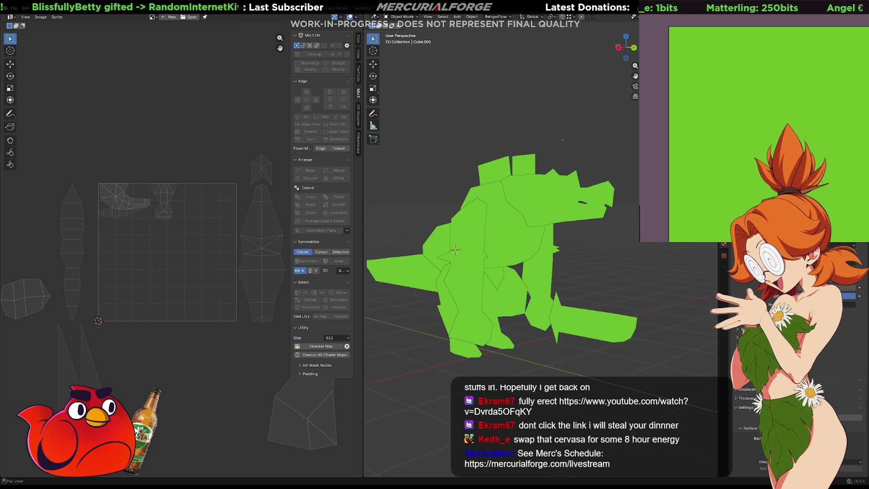
key(ctrl+s)
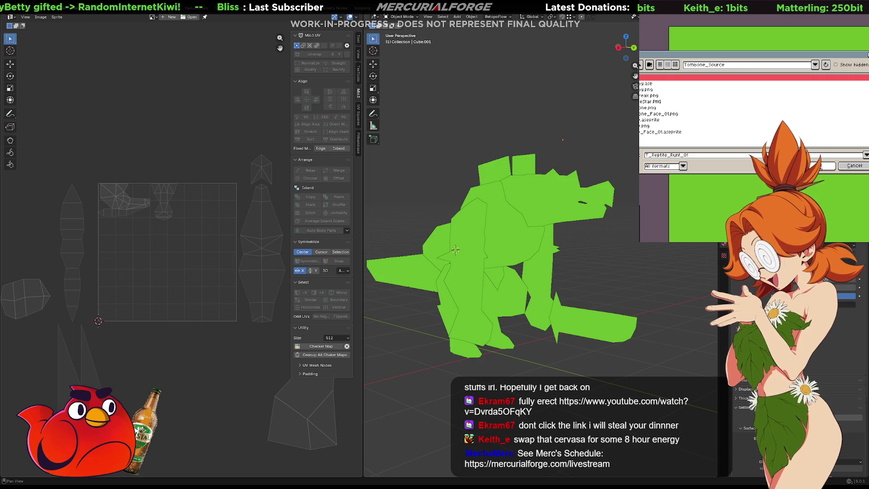
Step: Confirm saving T_Reptite_Runt_01 in Tombone_Source, then reselect Cube and Cube.001 in Blender
click(821, 167)
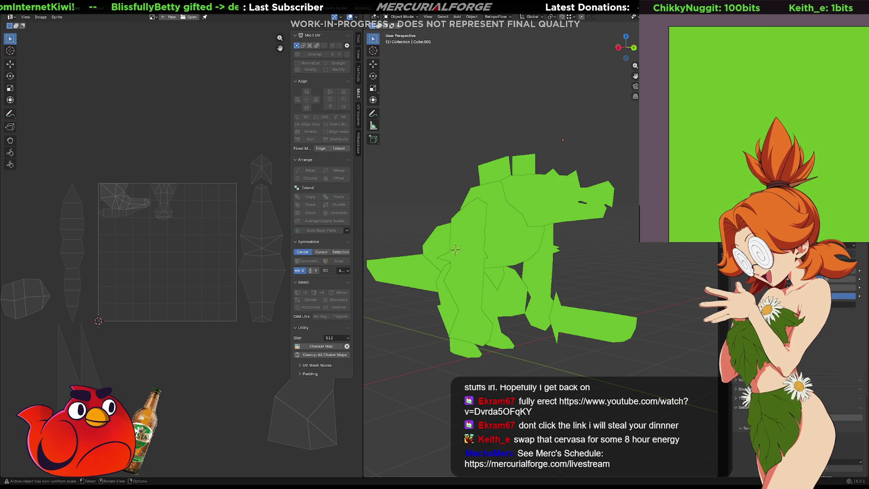
click(512, 224)
click(563, 211)
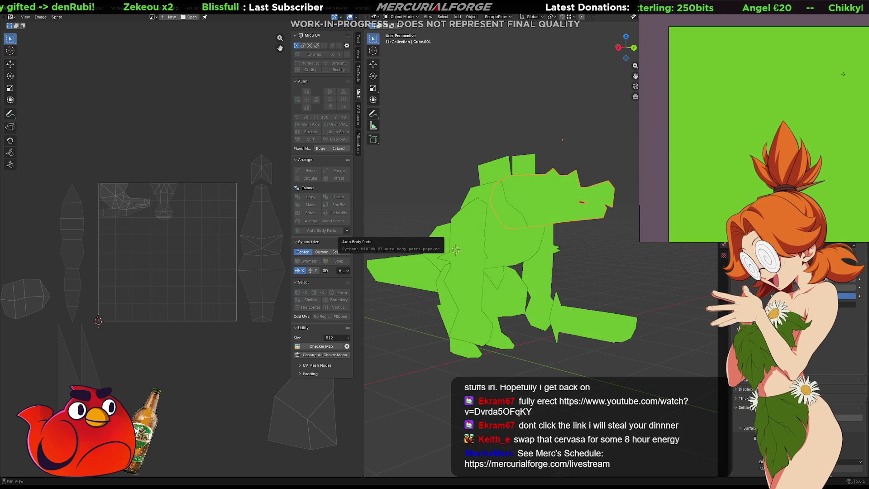
Step: Undo a stray tan stroke, then box-select the head's UV islands in Edit Mode
drag(679, 54, 699, 15)
key(ctrl+z)
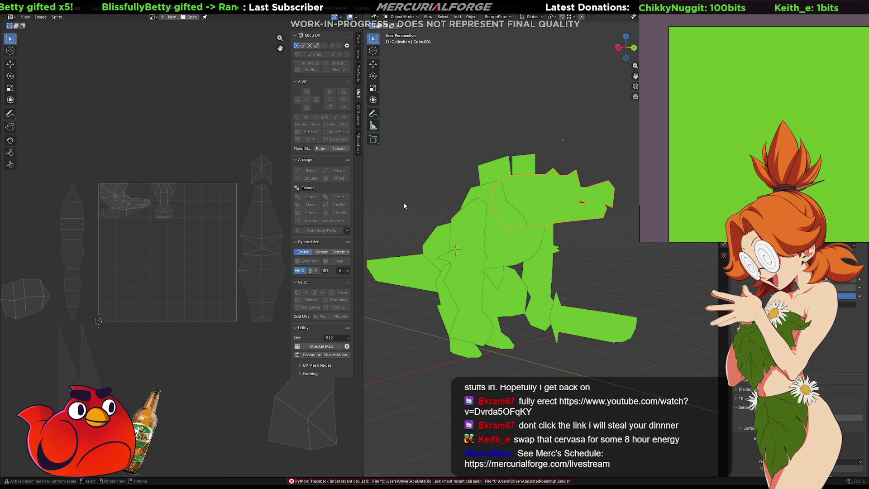
key(Tab)
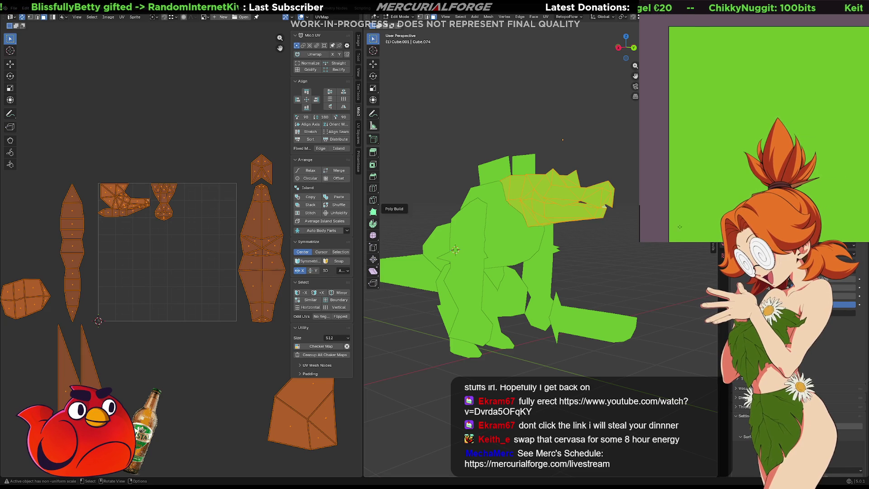
key(alt+a)
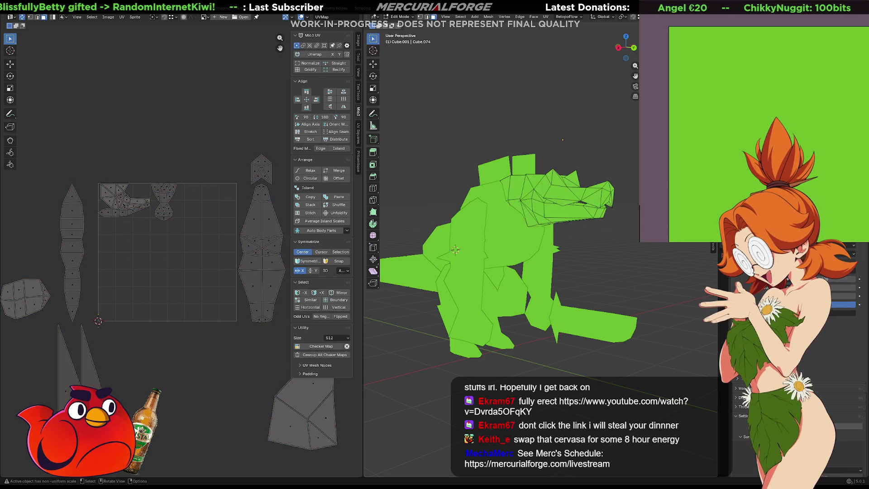
drag(198, 148, 80, 262)
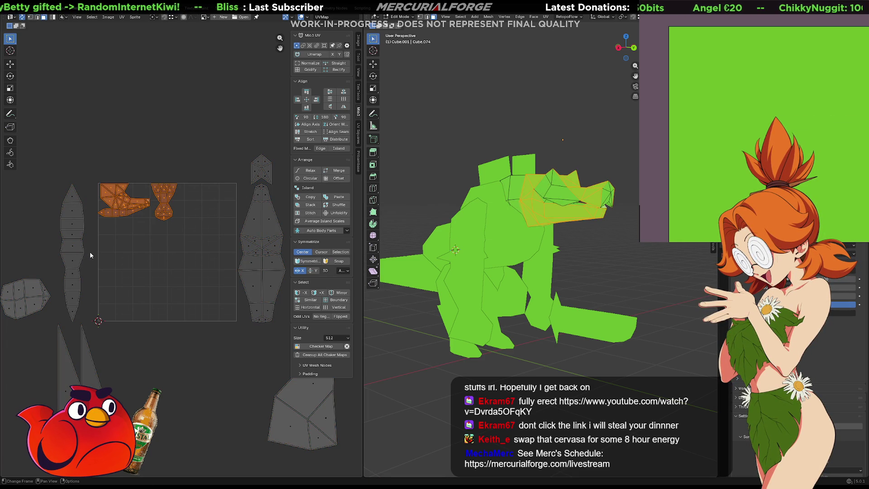
Step: Turn off UV Sync Selection, deselect the islands, and stop the Aseprite link
click(22, 16)
key(alt+a)
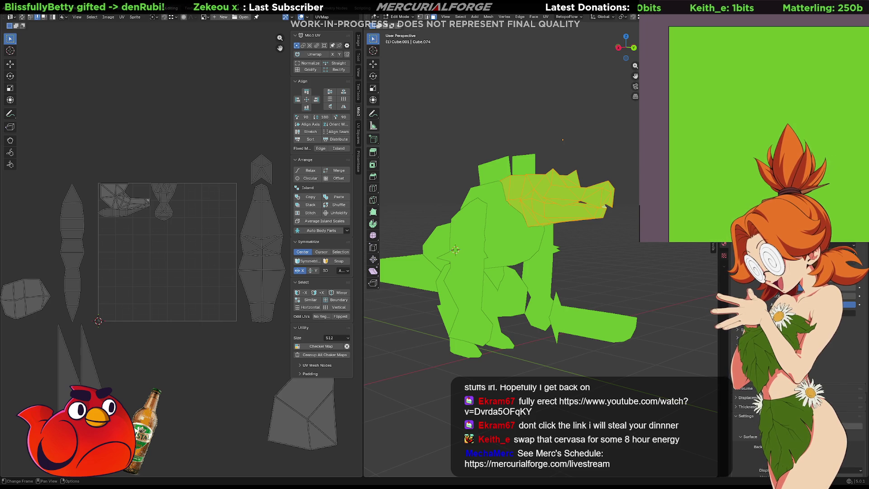
key(ctrl+q)
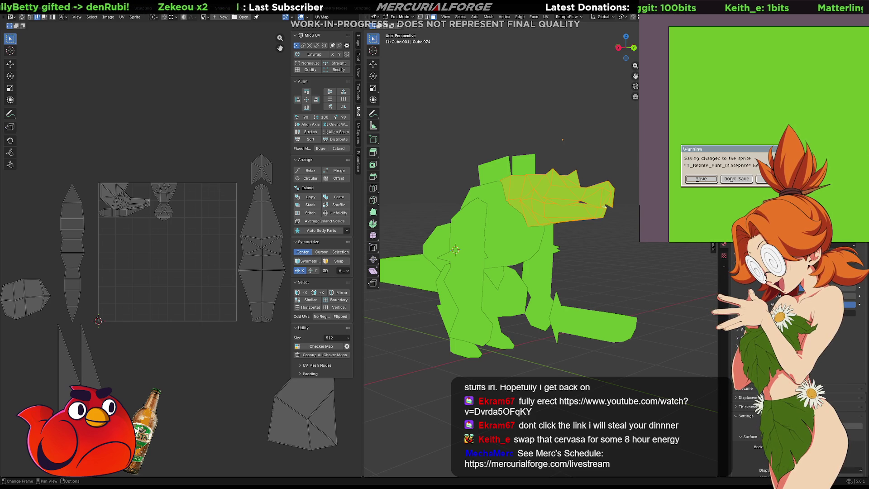
Step: Close Aseprite without saving, stop the pending sync, and relaunch Aseprite connected to Blender
click(738, 180)
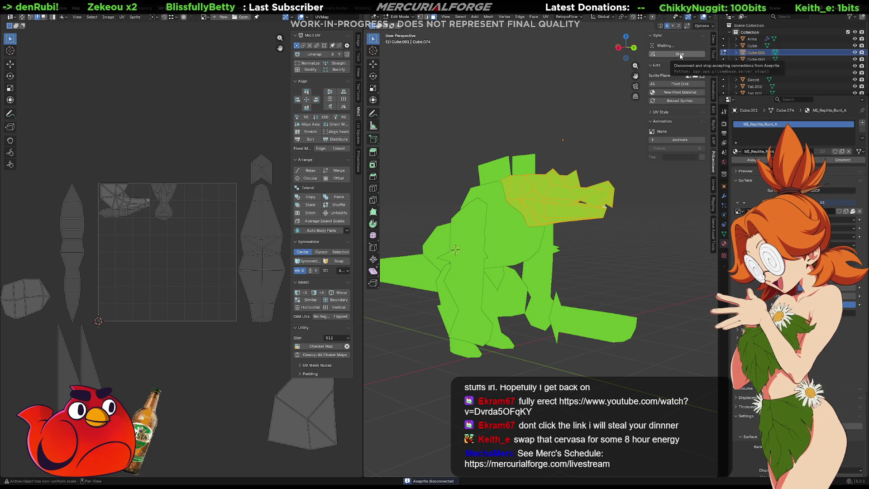
click(680, 54)
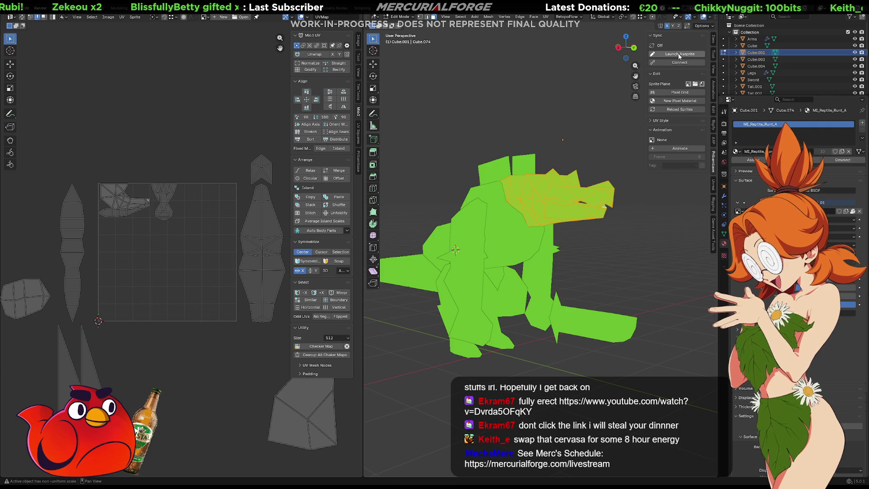
click(674, 54)
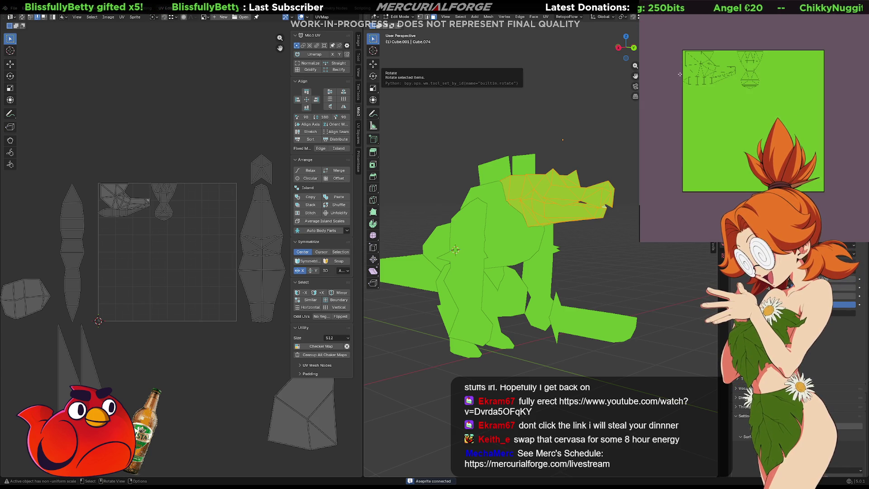
Step: Paint a tan stripe over the jaw's UV islands, then return the model to Object Mode
scroll(679, 73, up, 3)
middle_drag(780, 85, 758, 112)
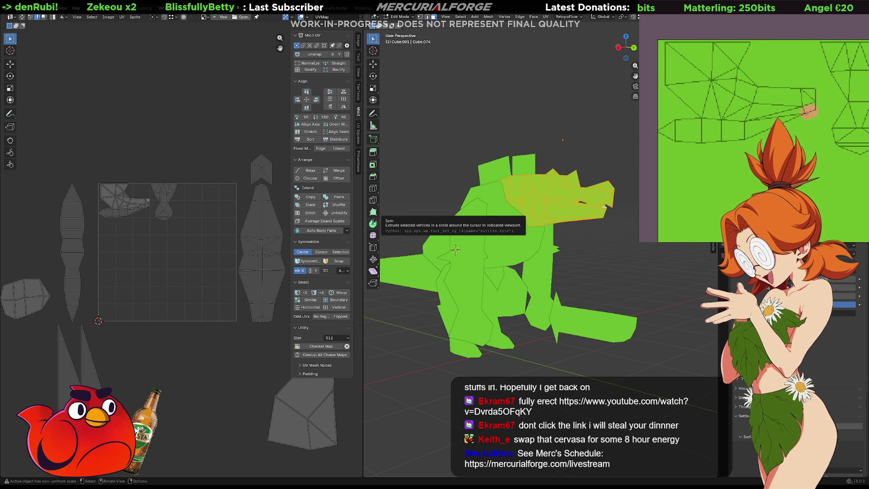
mouse_move(775, 120)
mouse_down()
mouse_move(762, 125)
mouse_move(780, 116)
mouse_up()
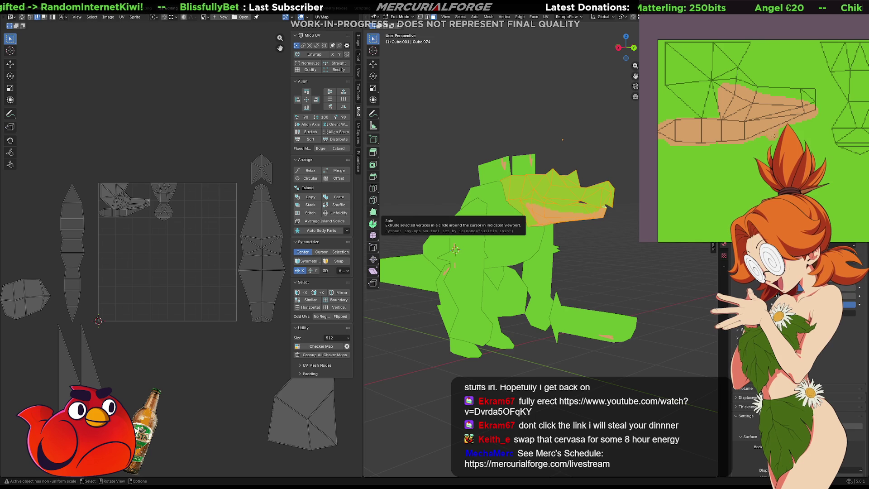
key(Tab)
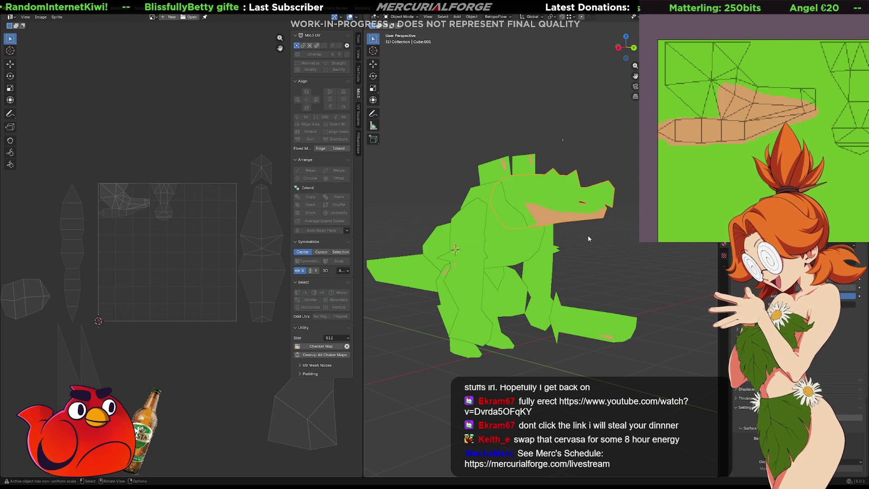
Step: Paint a tan belly stripe down the body islands and bucket-fill the body darker green
mouse_move(589, 236)
middle_down()
mouse_move(601, 227)
mouse_move(591, 219)
mouse_move(558, 267)
mouse_move(420, 262)
mouse_move(559, 256)
mouse_move(543, 261)
mouse_move(571, 269)
middle_up()
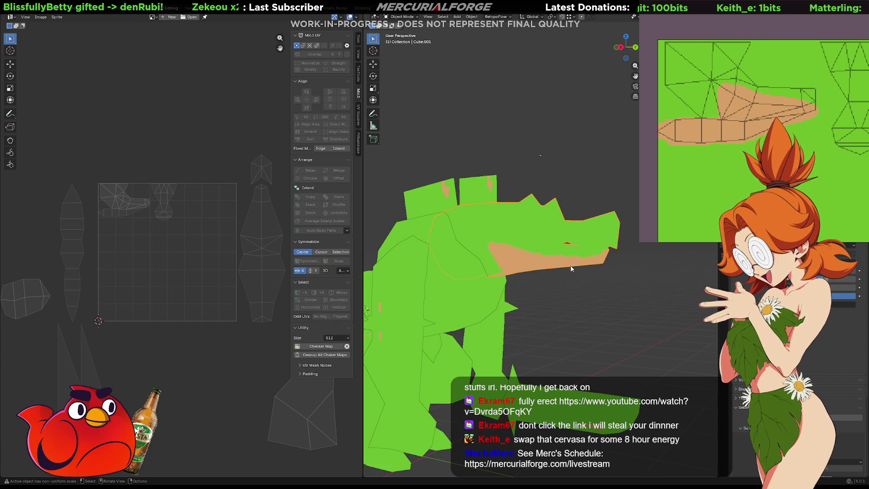
drag(815, 34, 784, 58)
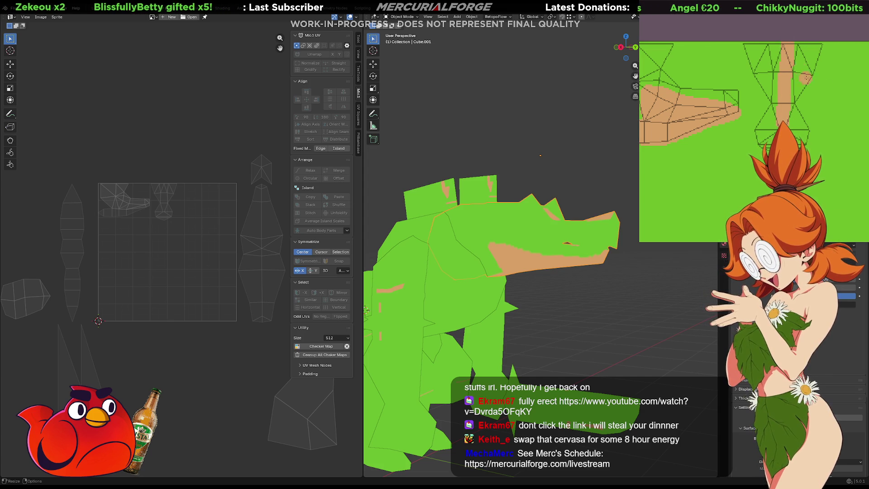
mouse_move(539, 154)
middle_down()
mouse_move(532, 166)
mouse_move(516, 154)
mouse_move(527, 160)
middle_up()
key(alt)
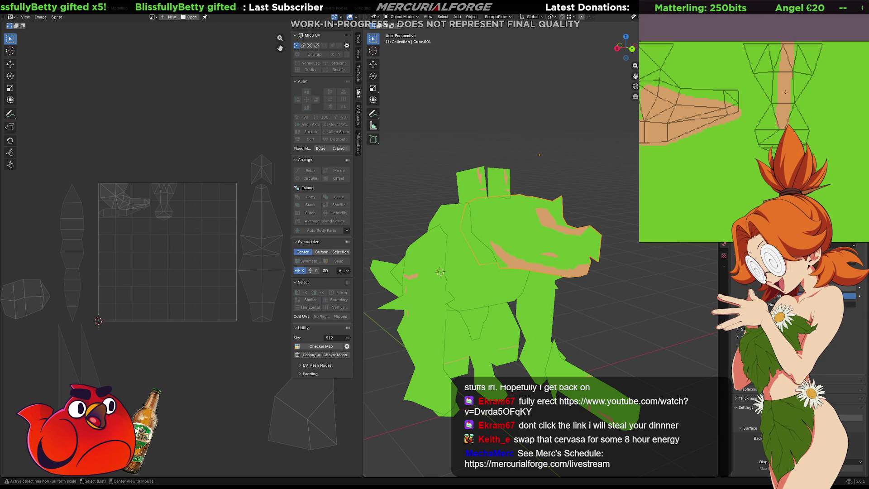
drag(779, 98, 780, 46)
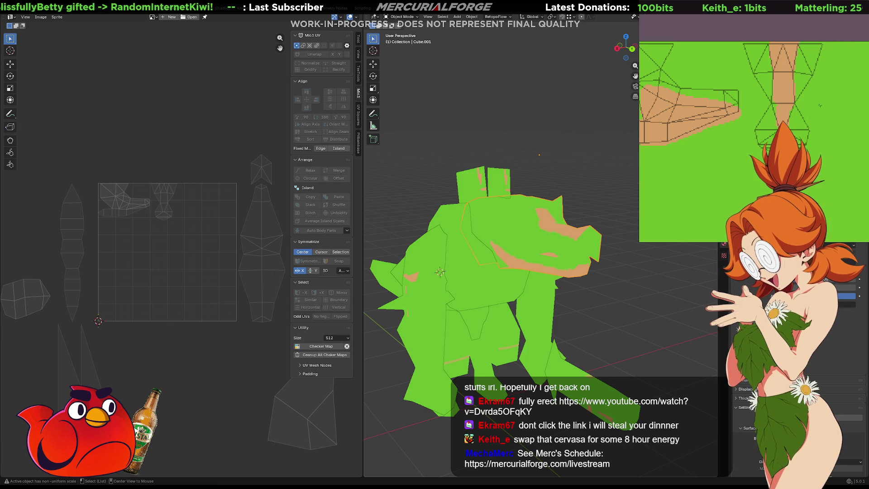
click(821, 121)
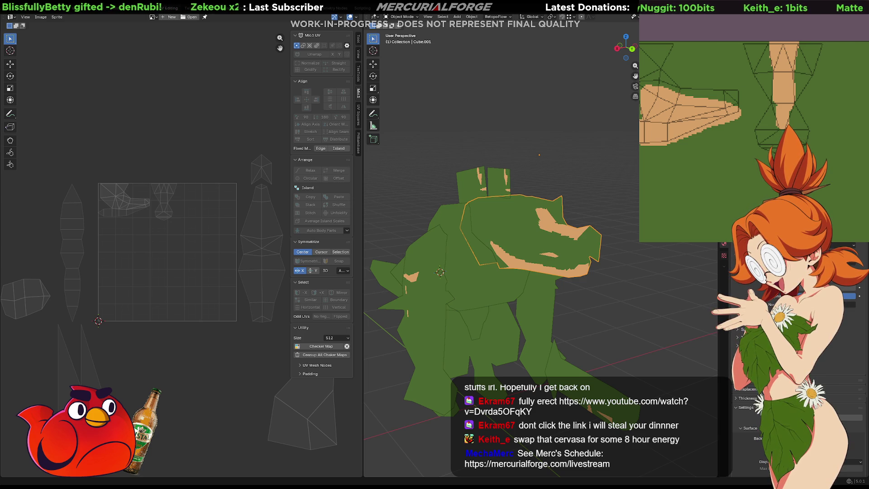
click(615, 226)
mouse_move(602, 224)
middle_down()
mouse_move(620, 226)
mouse_move(601, 221)
mouse_move(607, 210)
middle_up()
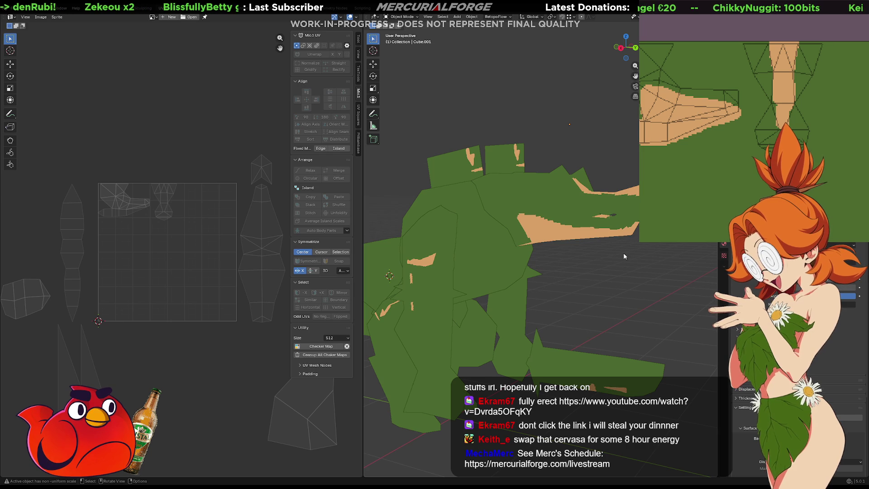
mouse_move(612, 200)
middle_down()
mouse_move(618, 186)
mouse_move(620, 214)
mouse_move(597, 221)
mouse_move(620, 203)
mouse_move(428, 204)
mouse_move(635, 195)
mouse_move(602, 197)
mouse_move(574, 184)
middle_up()
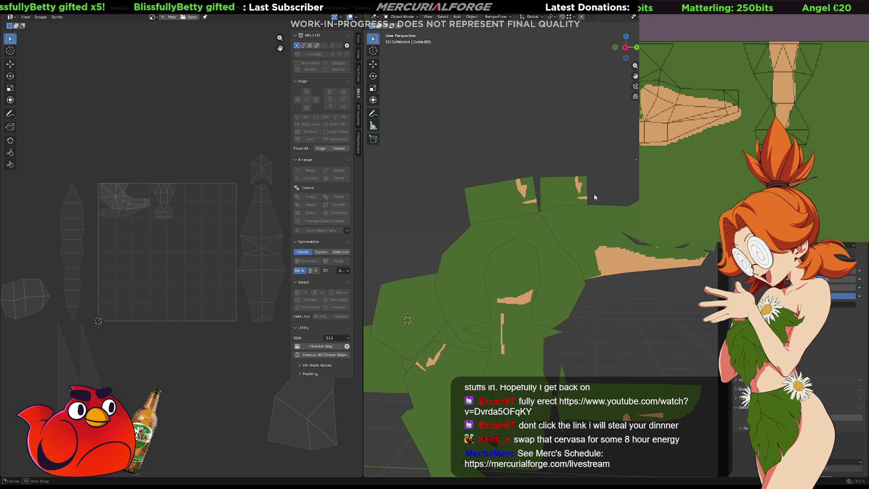
key(ctrl+KP_7)
mouse_move(581, 190)
middle_down()
mouse_move(569, 218)
mouse_move(561, 191)
mouse_move(587, 228)
middle_up()
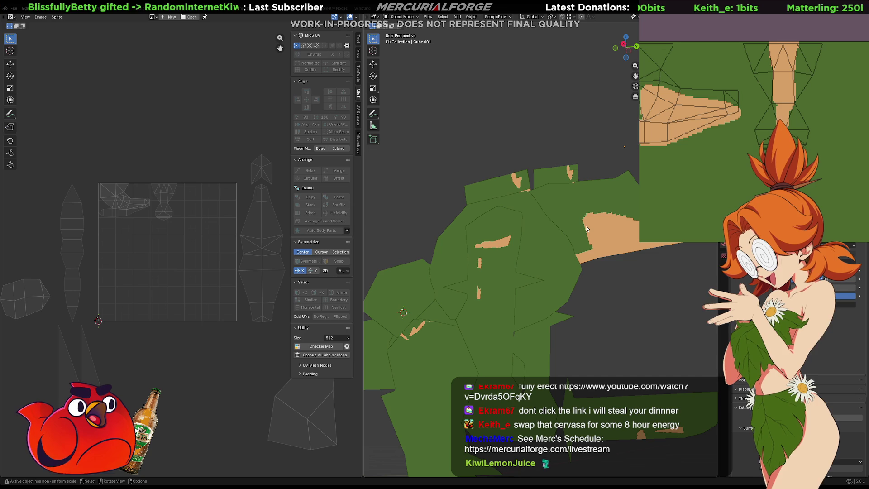
middle_drag(645, 116, 757, 115)
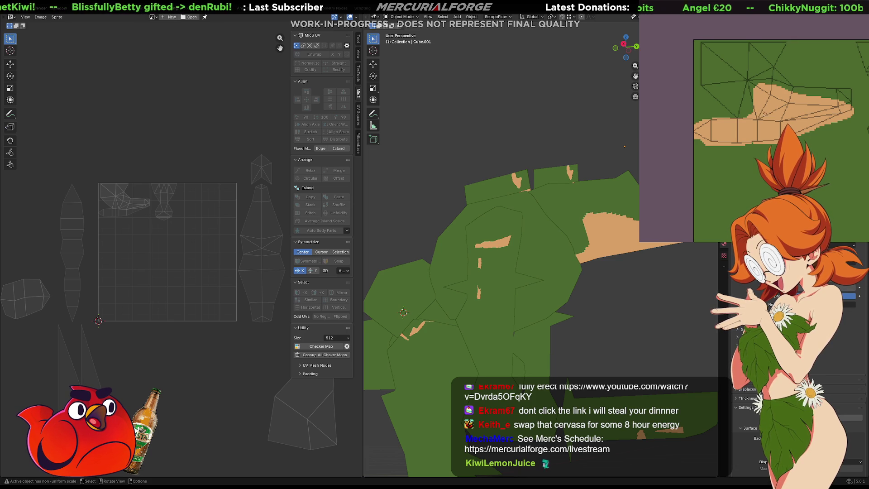
scroll(759, 119, up, 2)
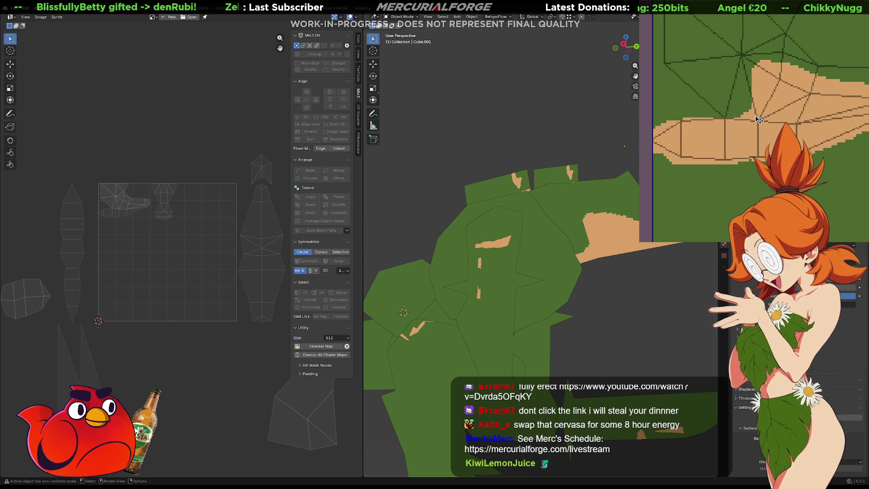
scroll(759, 119, up, 3)
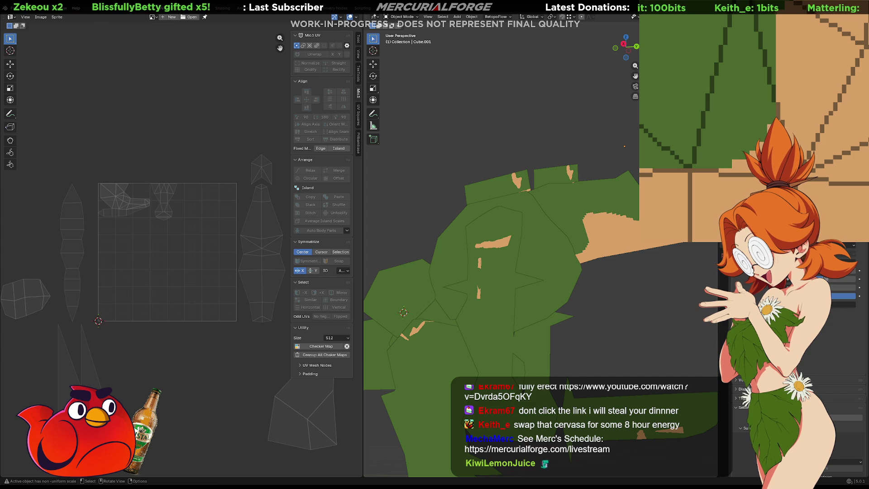
middle_drag(784, 117, 750, 126)
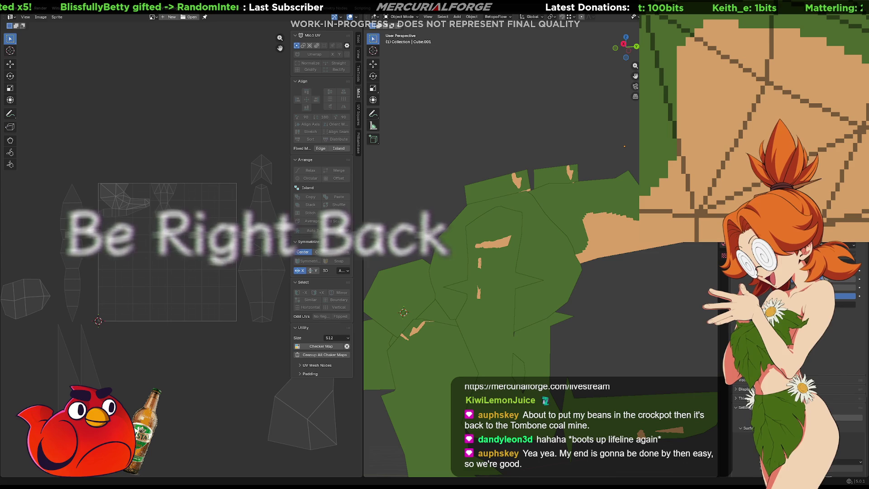
mouse_move(670, 294)
middle_down()
mouse_move(642, 290)
mouse_move(556, 323)
middle_up()
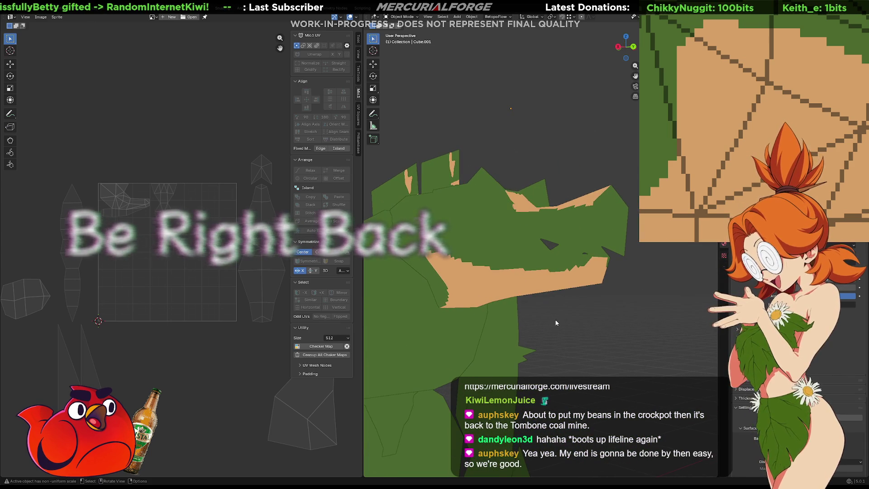
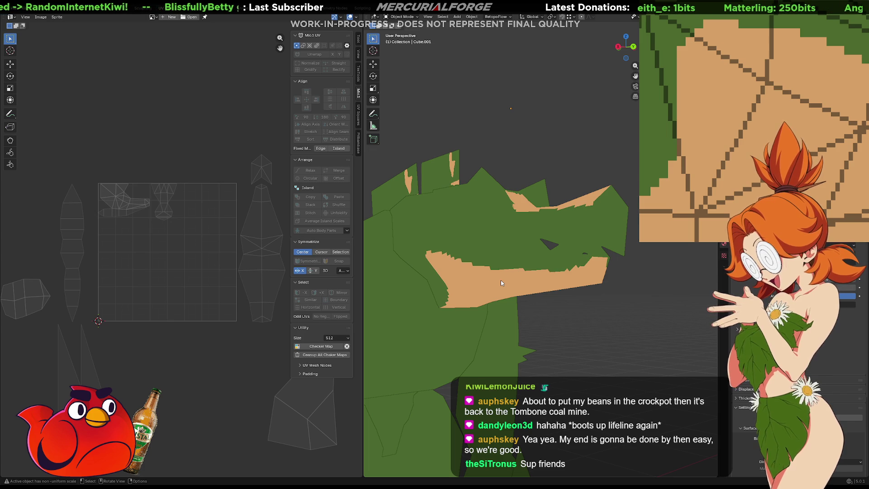
Step: Pan the UV view and put the crocodile head mesh Cube.074 into Edit Mode
middle_drag(253, 373, 164, 351)
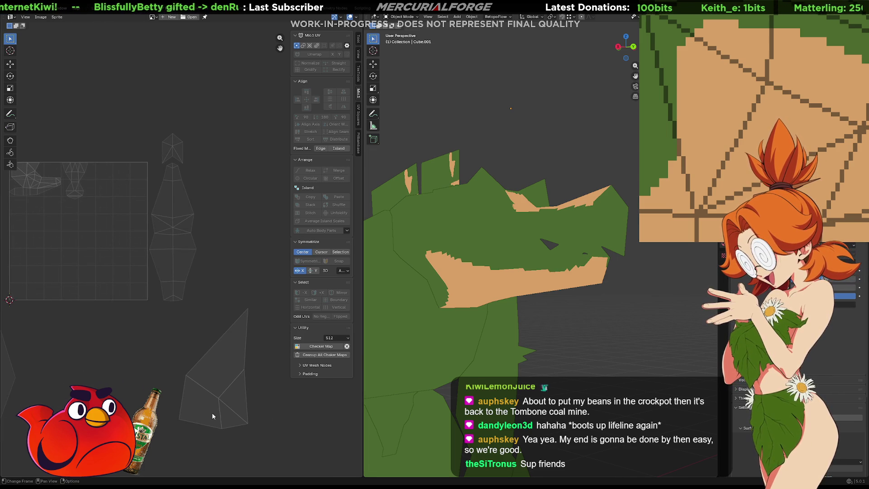
key(Tab)
key(Tab)
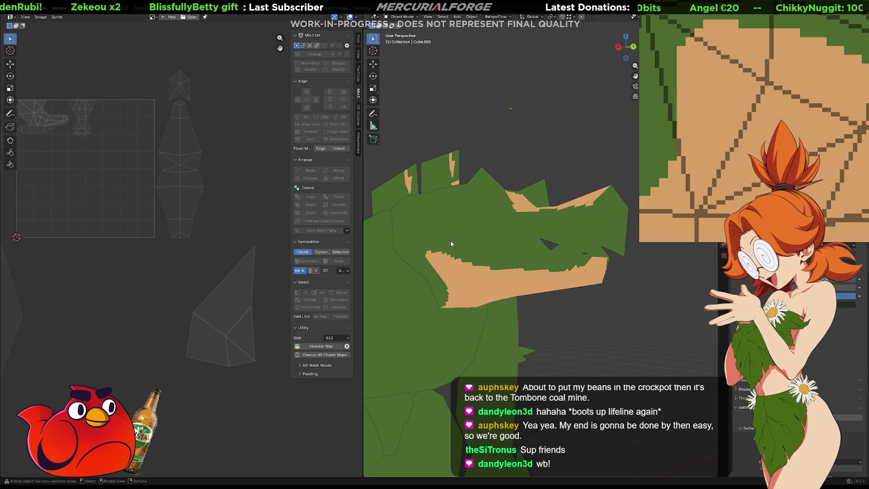
key(Tab)
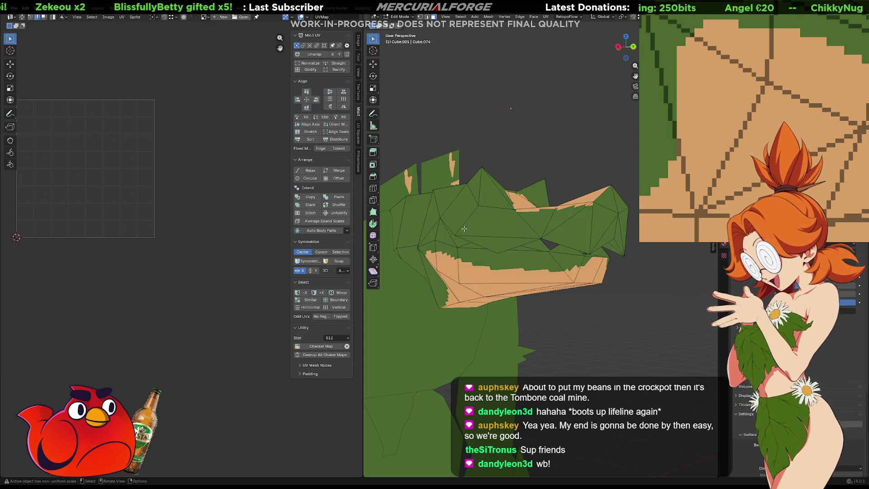
Step: Select the back-plate UV island, scale it down and move it toward the top-left
key(a)
mouse_move(280, 236)
mouse_down()
mouse_move(252, 311)
mouse_move(191, 386)
mouse_move(212, 369)
mouse_up()
shift+drag(212, 266, 174, 380)
key(s)
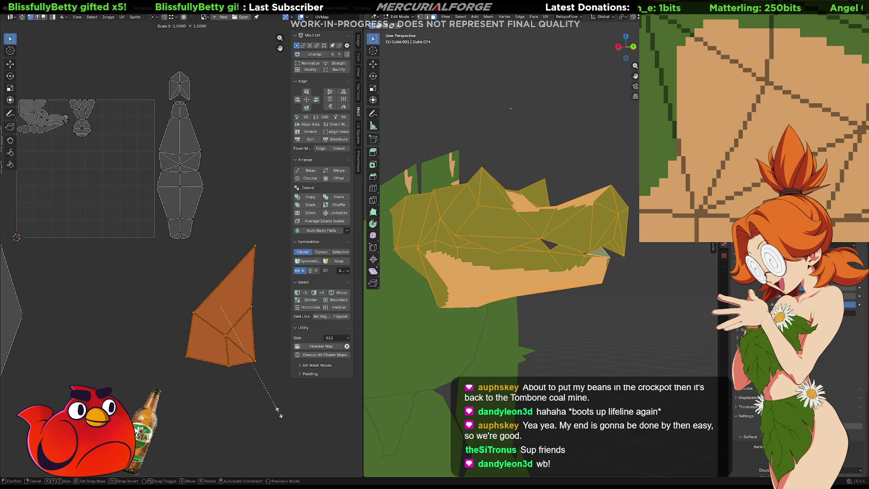
click(248, 351)
key(g)
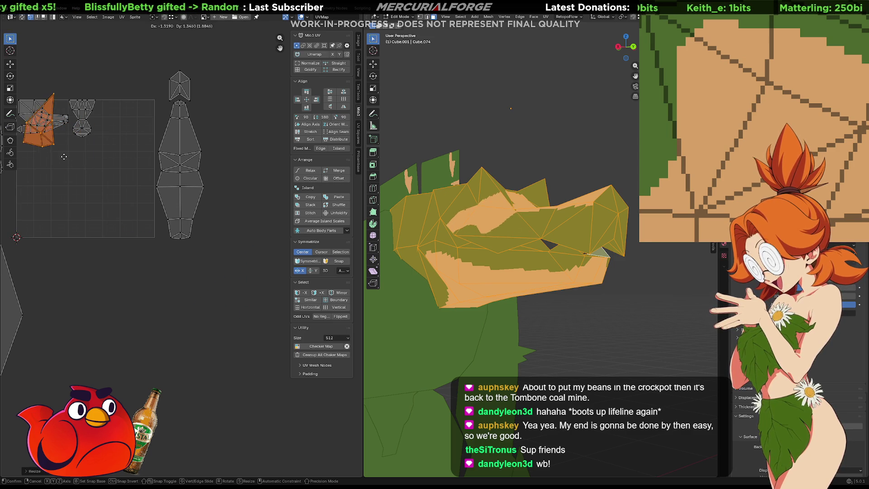
click(63, 150)
key(KP_Decimal)
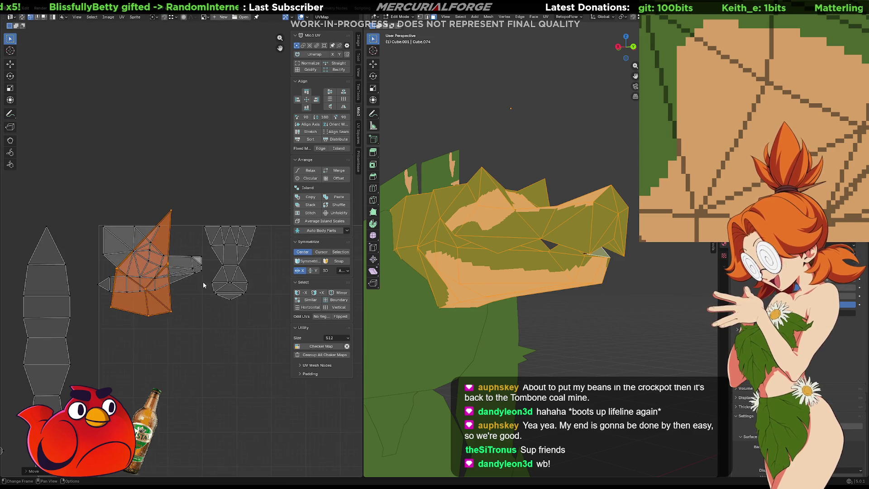
scroll(203, 285, up, 3)
Step: Shrink the back-plate island further and drop it below-right of the head UVs
key(s)
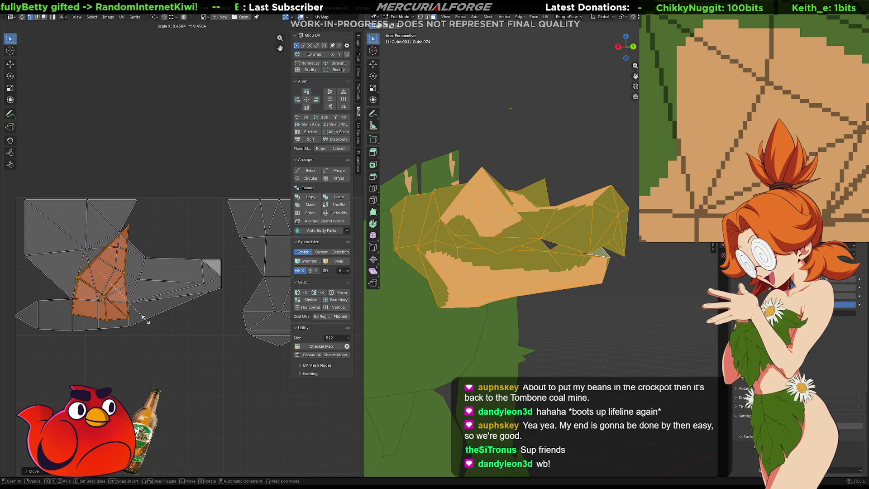
click(136, 317)
key(g)
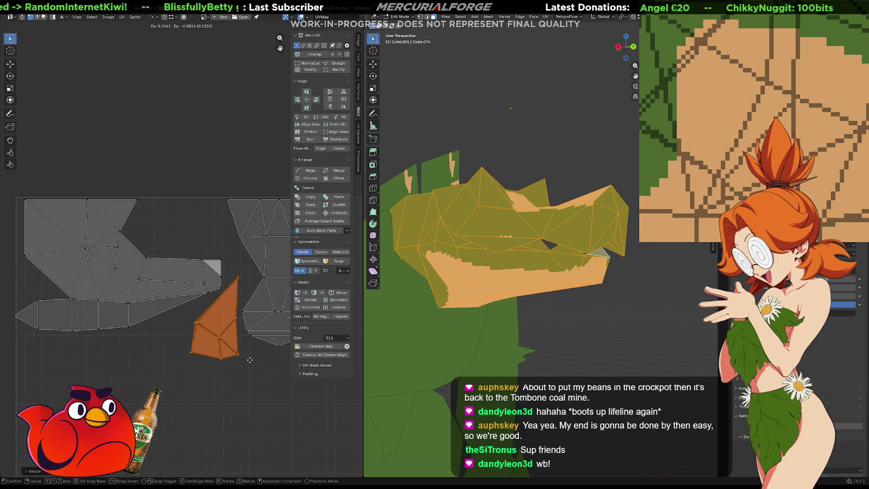
click(250, 360)
middle_drag(577, 311, 512, 313)
scroll(512, 312, up, 4)
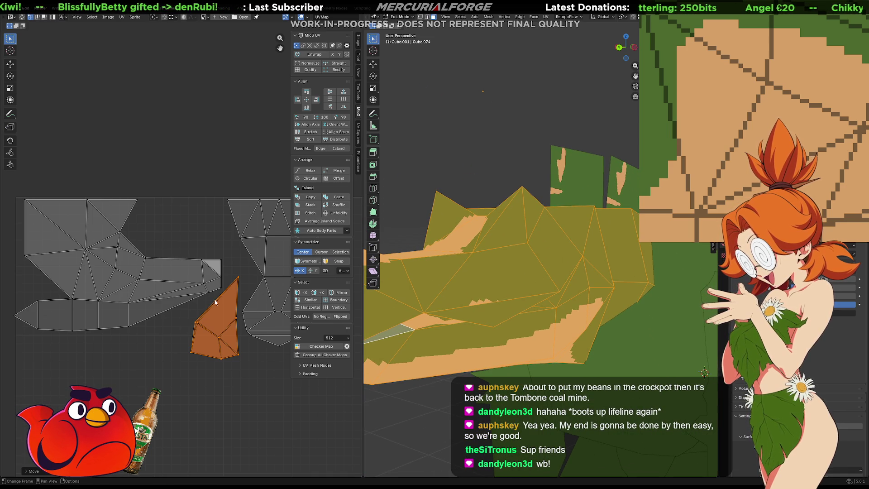
Step: Mirror the island on X and Y, rotate it, and settle it in free space
click(327, 106)
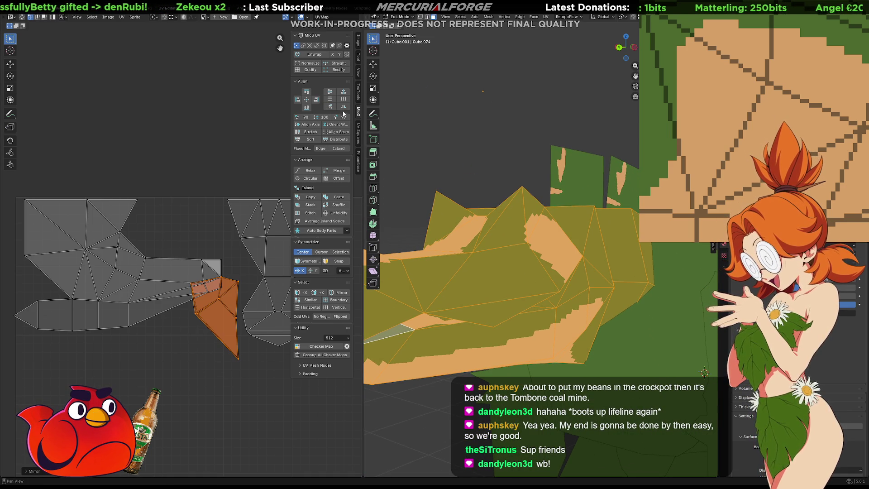
click(345, 107)
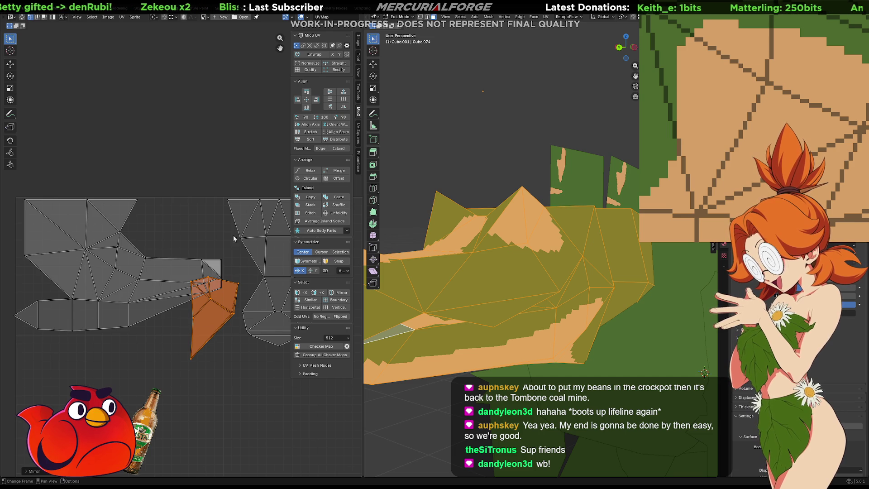
key(g)
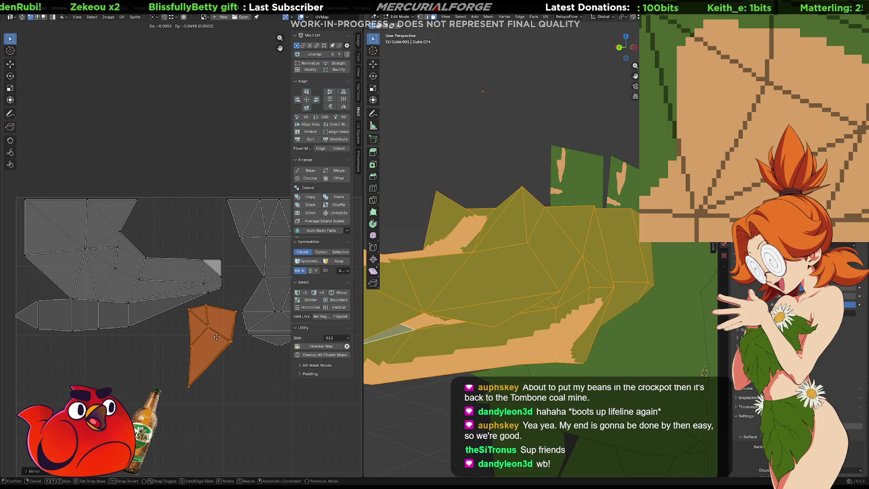
key(r)
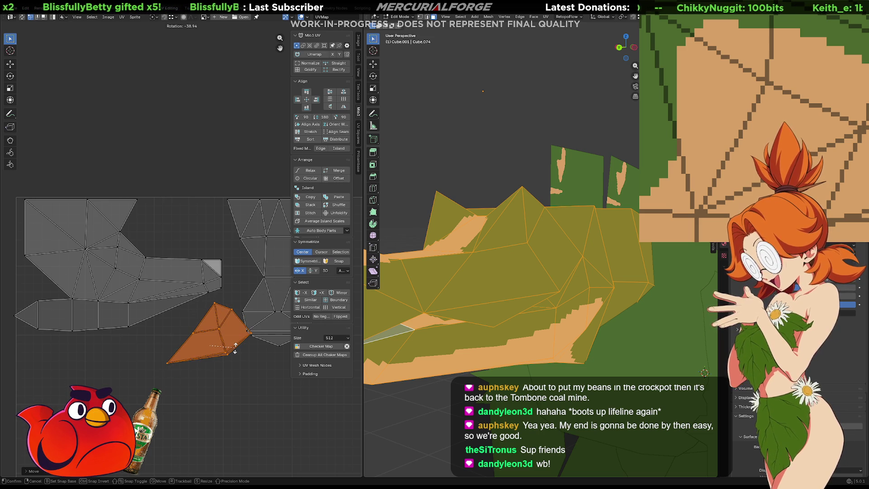
click(234, 348)
key(g)
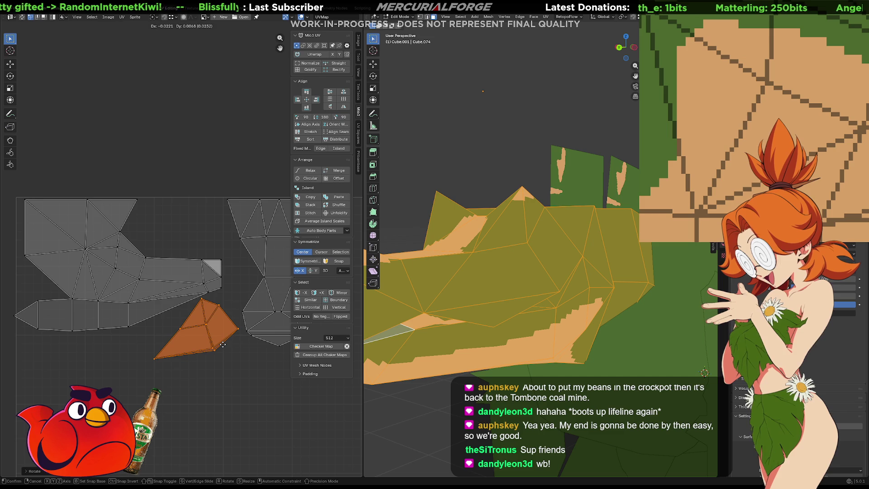
click(225, 348)
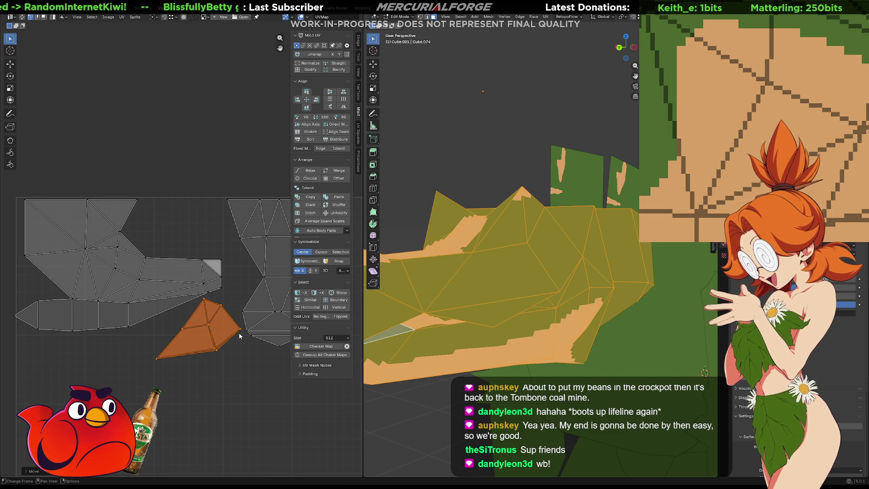
scroll(235, 340, up, 4)
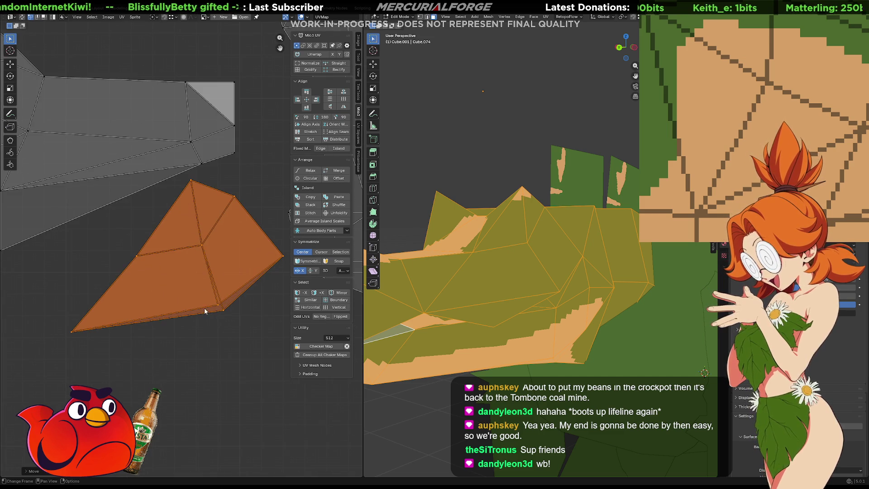
Step: Merge the two split corner points of the back-plate island into one
click(219, 306)
click(219, 302)
key(g)
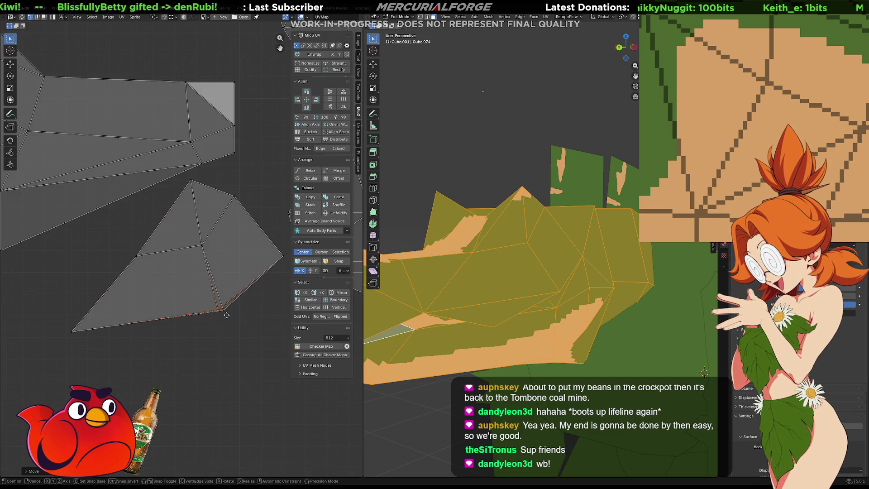
click(238, 319)
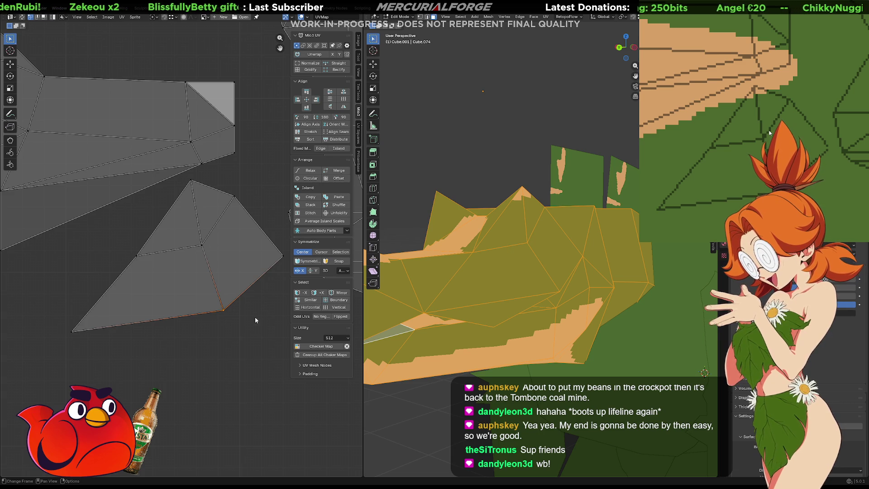
scroll(254, 314, down, 2)
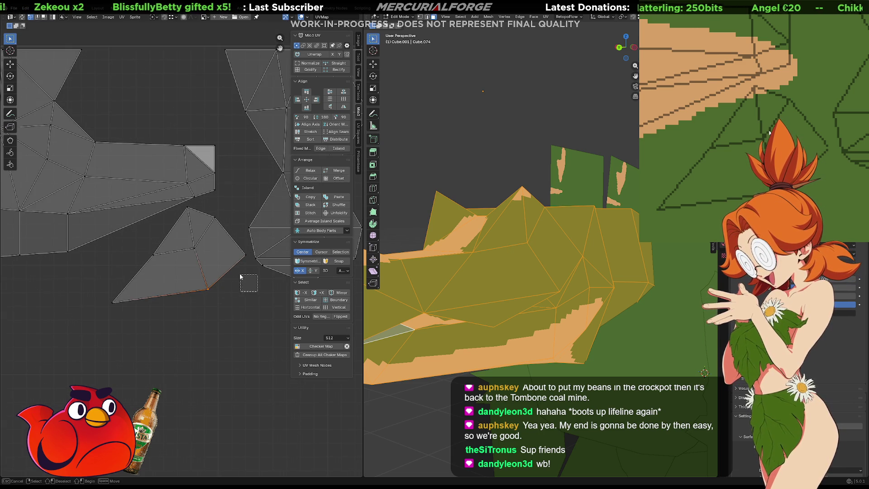
Step: Select every face of the pyramid island and scale it to a new size
click(239, 248)
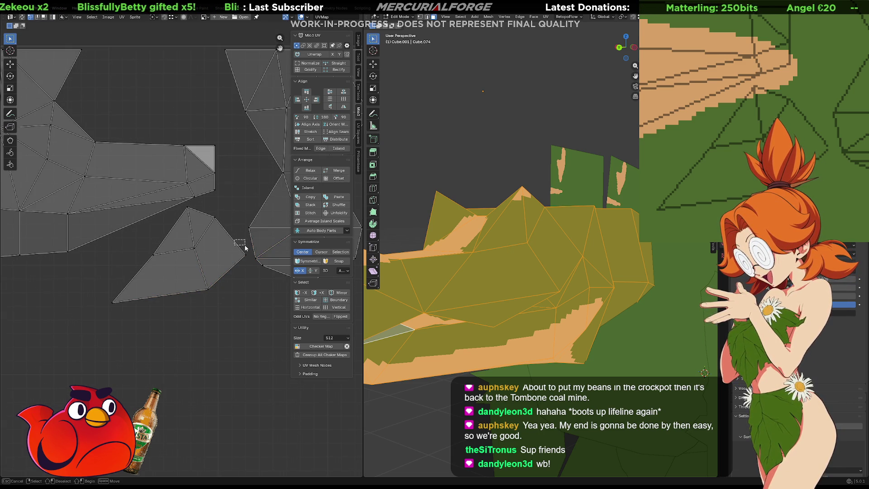
shift+click(194, 273)
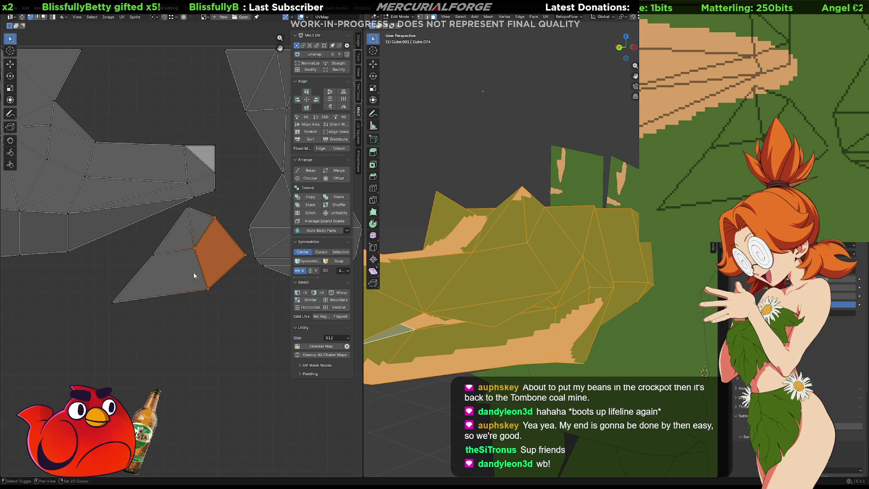
shift+click(189, 214)
mouse_move(163, 221)
shift+mouse_down()
mouse_move(125, 320)
mouse_move(98, 343)
shift+mouse_up()
key(g)
key(s)
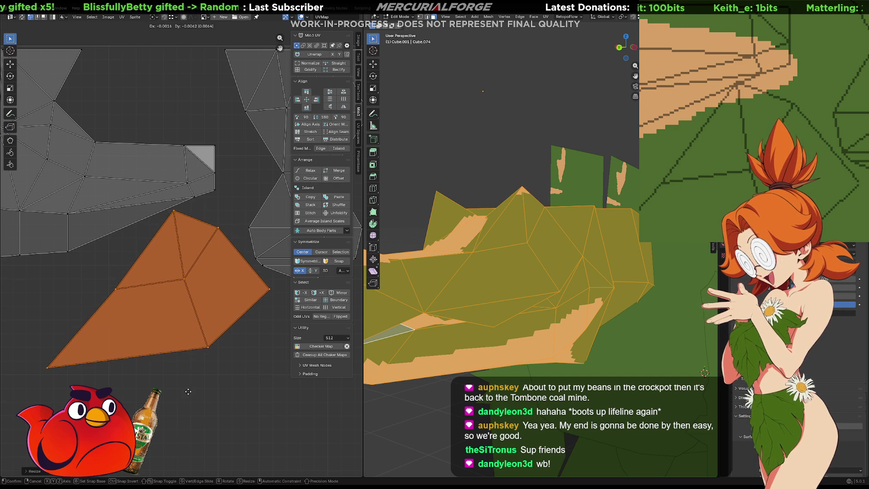
click(198, 373)
Step: Return to Object Mode with the painted texture in view
scroll(197, 373, down, 4)
scroll(198, 376, down, 2)
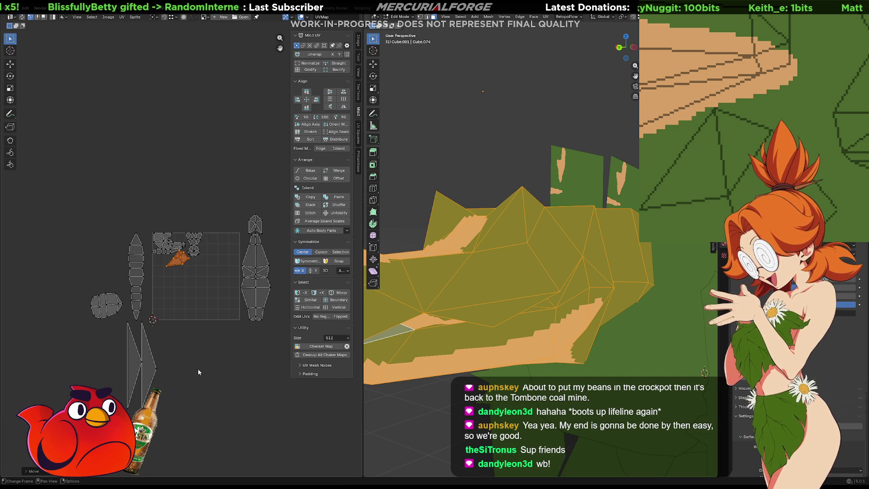
scroll(198, 370, up, 7)
scroll(198, 371, up, 2)
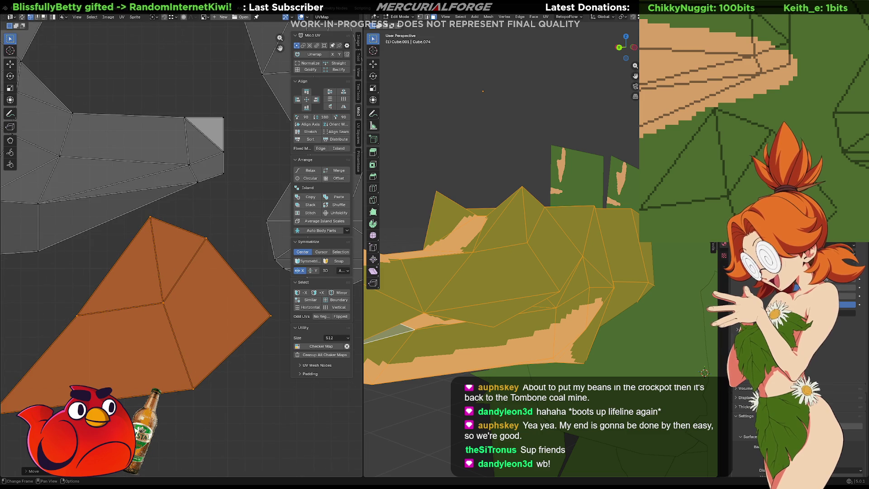
middle_drag(784, 152, 808, 132)
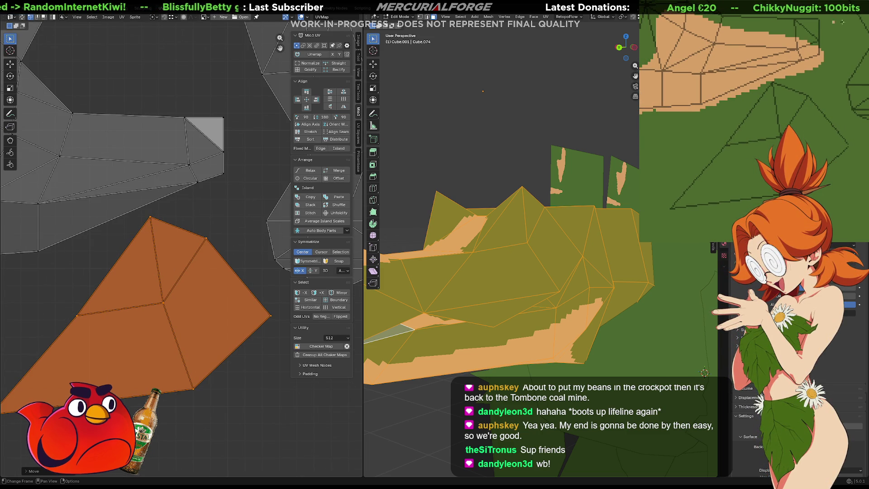
key(Tab)
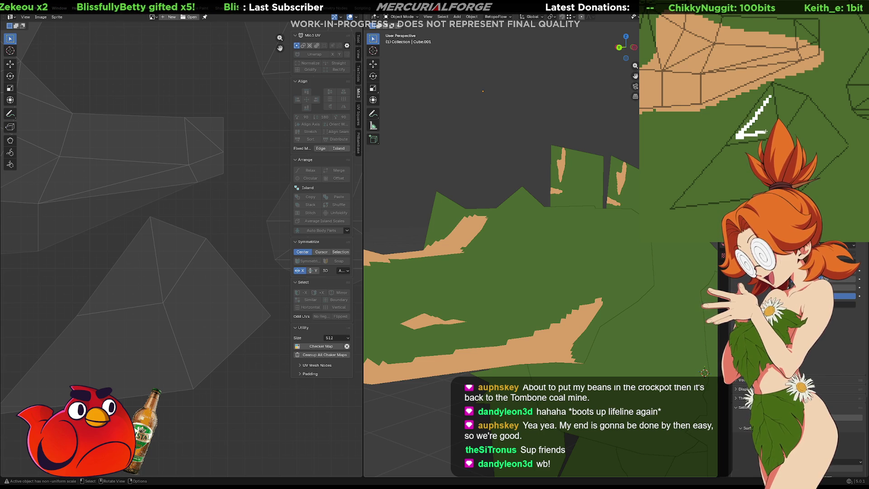
Step: Fill the eye triangle on the pixel texture with white, checking it on the model
drag(773, 130, 778, 104)
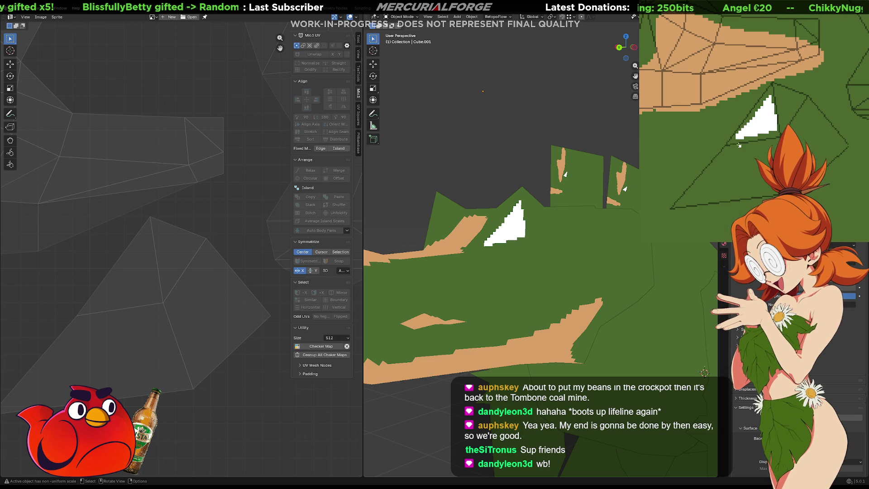
scroll(543, 262, down, 5)
mouse_move(543, 263)
middle_down()
mouse_move(630, 263)
mouse_move(498, 263)
mouse_move(533, 264)
mouse_move(513, 274)
middle_up()
scroll(513, 274, up, 2)
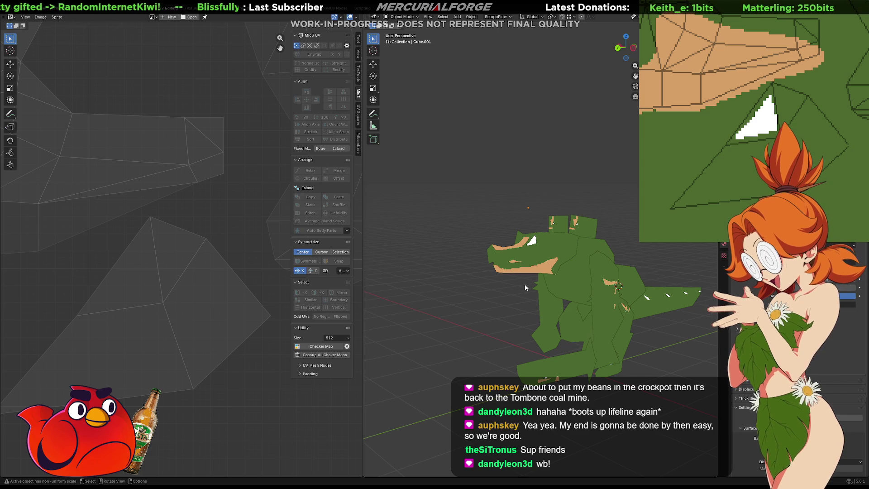
click(770, 119)
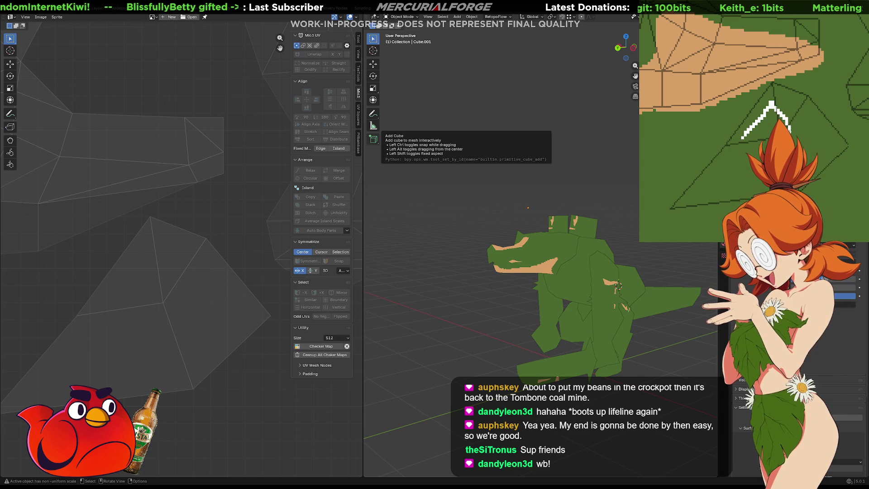
click(745, 134)
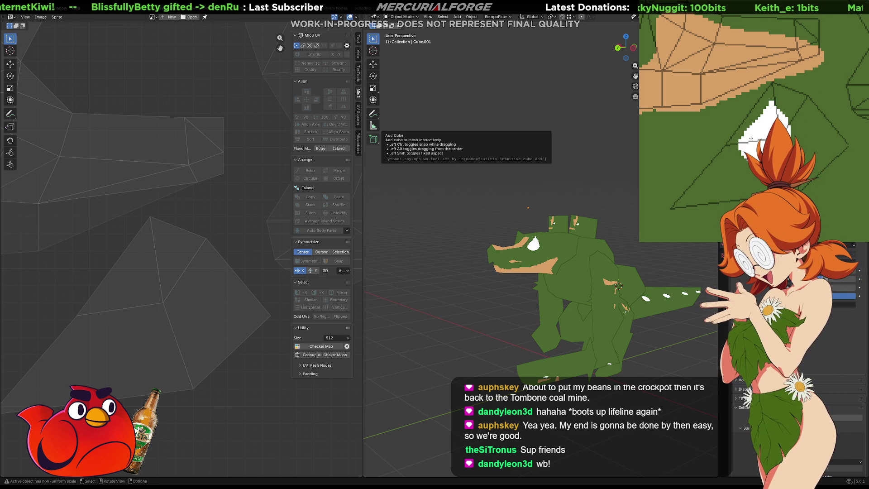
click(762, 135)
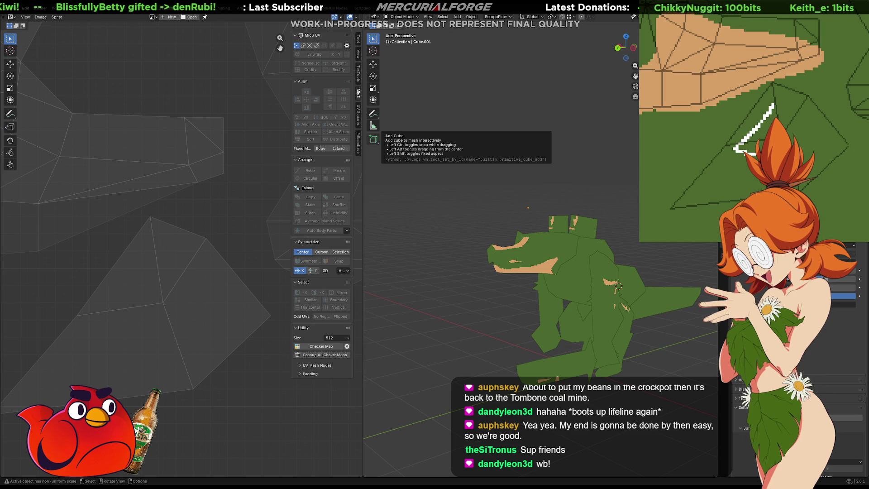
click(775, 108)
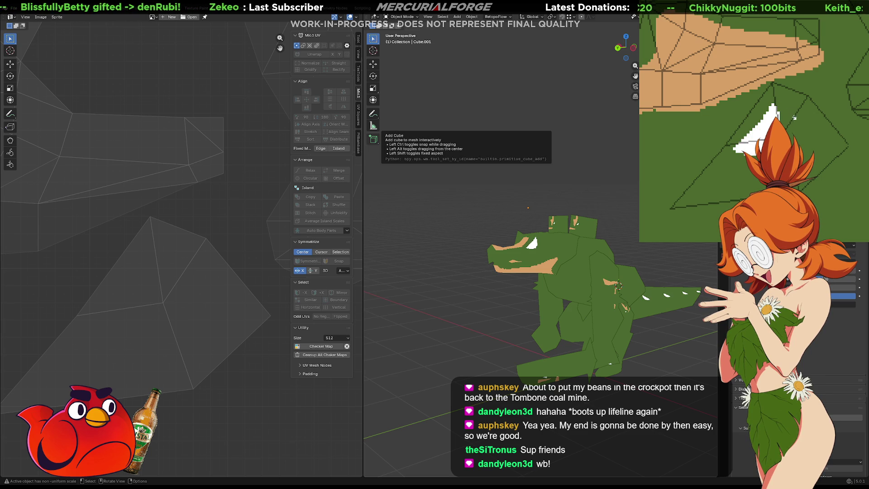
mouse_move(452, 233)
middle_down()
mouse_move(627, 221)
mouse_move(483, 234)
middle_up()
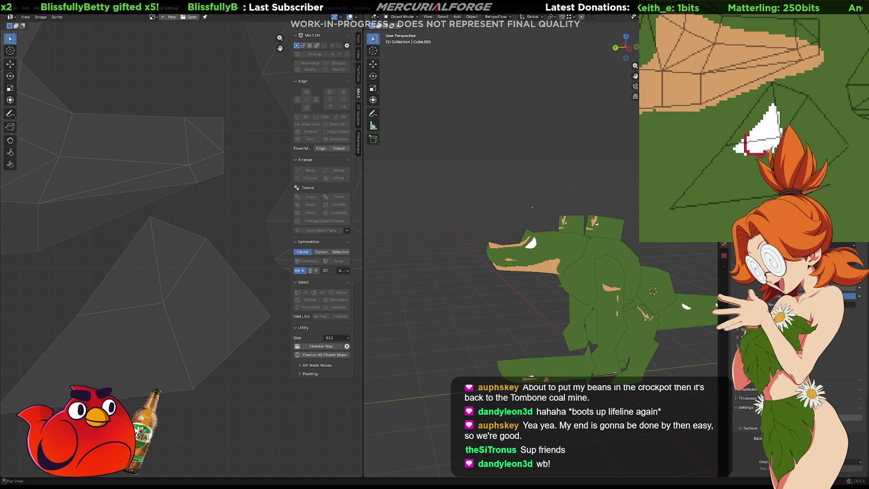
Step: Fill the outlined pupil area red, darken a corner, and repaint white pixels around it
click(762, 128)
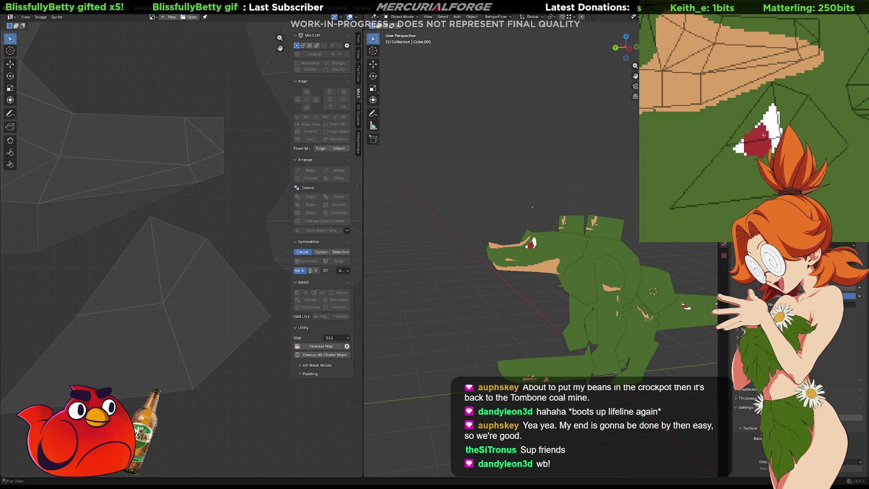
key(ctrl+z)
click(762, 146)
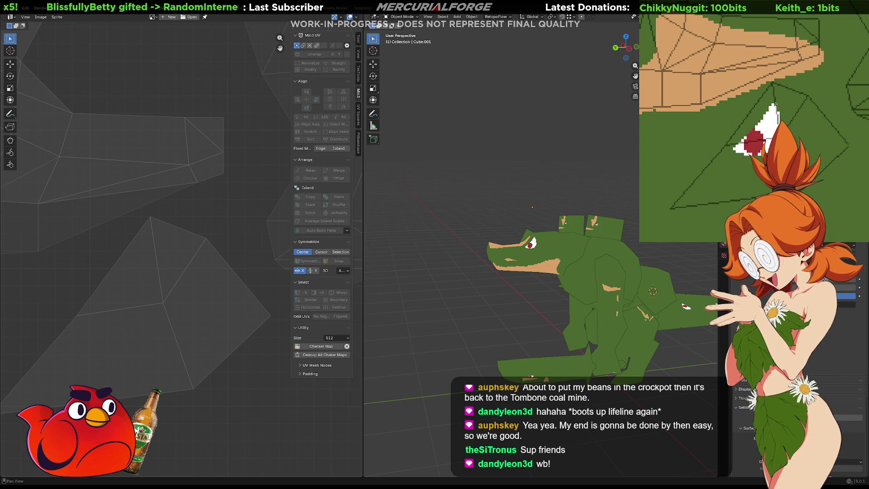
click(736, 146)
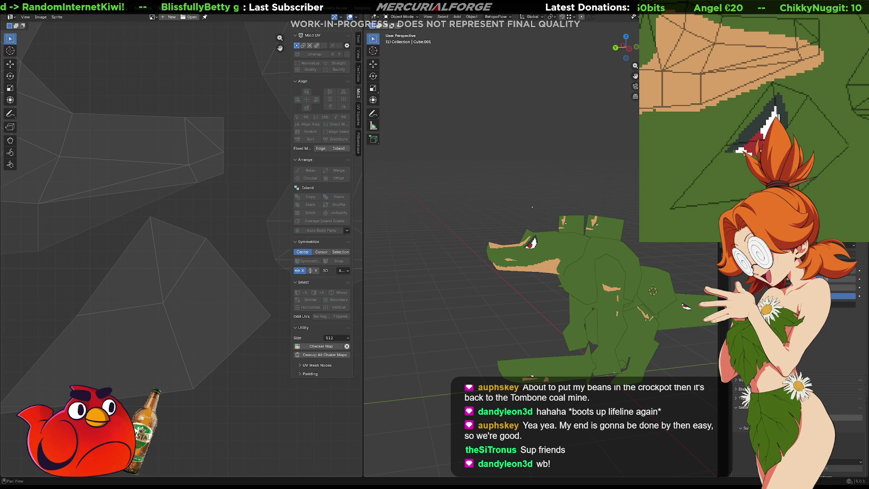
drag(731, 153, 737, 151)
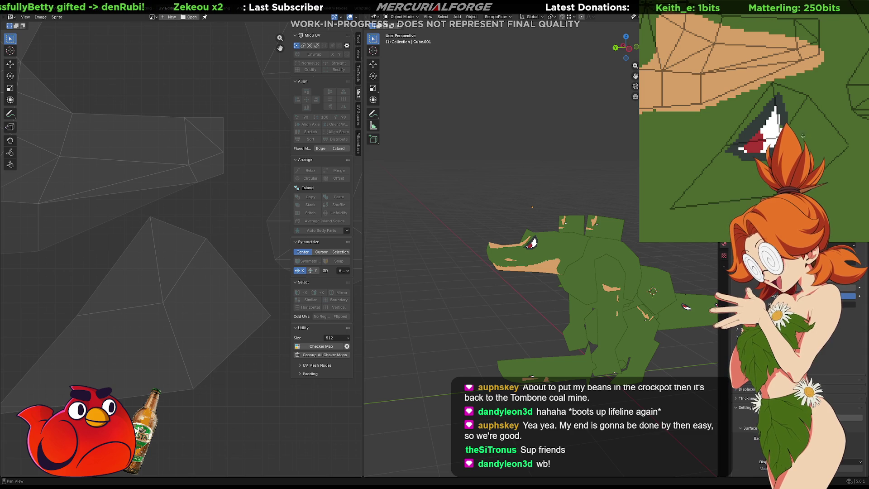
key(b)
key(Escape)
mouse_move(499, 228)
middle_down()
mouse_move(588, 251)
mouse_move(517, 255)
mouse_move(563, 264)
middle_up()
scroll(540, 244, up, 6)
scroll(564, 252, down, 5)
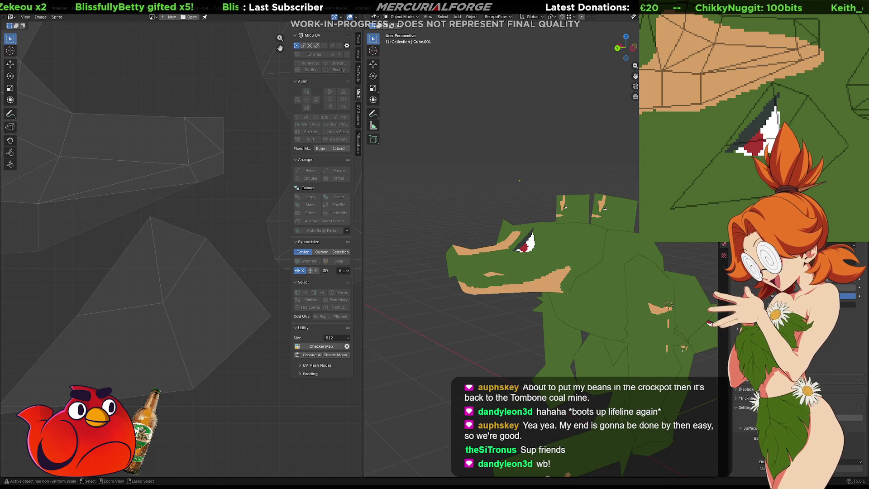
Step: Try dark strips and a stroke above the eye tip along the eye's edge
key(ctrl+z)
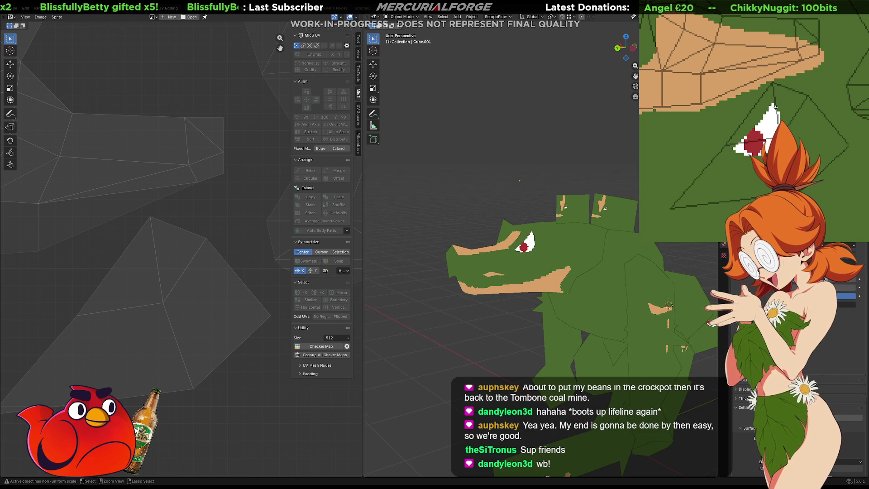
drag(736, 147, 727, 156)
key(ctrl+z)
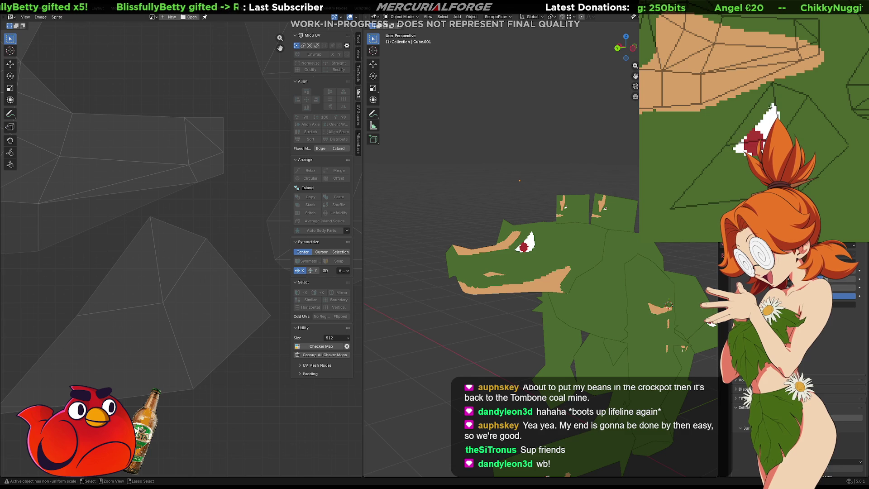
drag(744, 138, 718, 152)
key(ctrl+z)
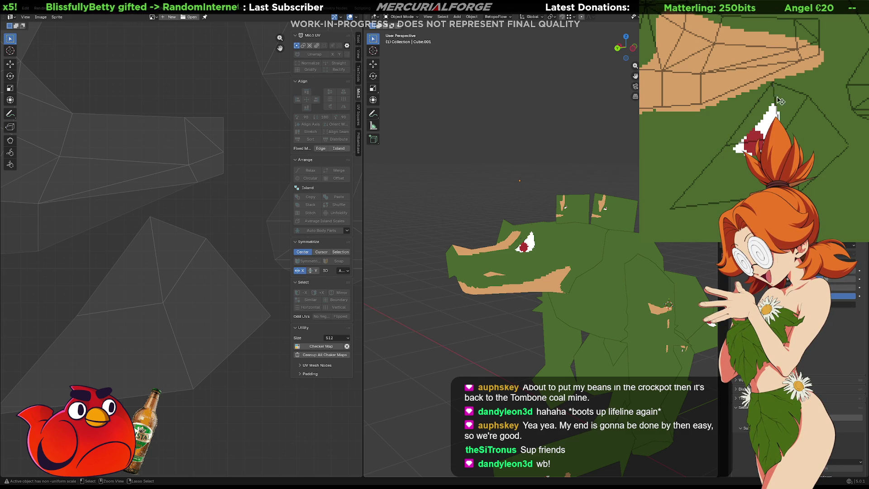
drag(773, 82, 775, 105)
mouse_move(719, 158)
mouse_down()
mouse_move(694, 177)
mouse_move(715, 170)
mouse_up()
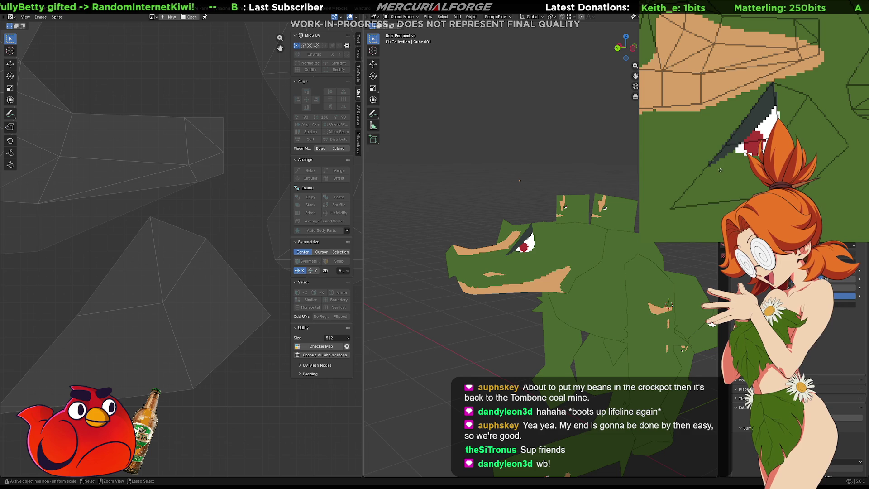
key(ctrl+z)
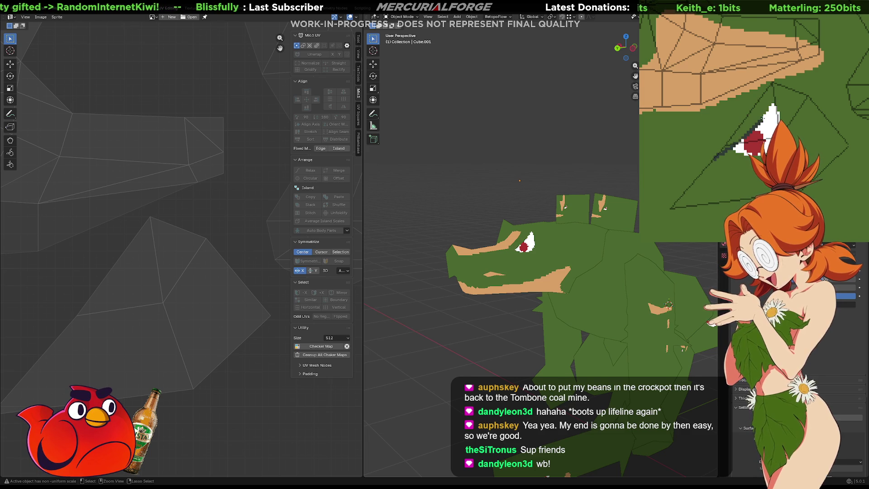
Step: Paint a darker outline around the eye and restore its white area
drag(781, 86, 744, 107)
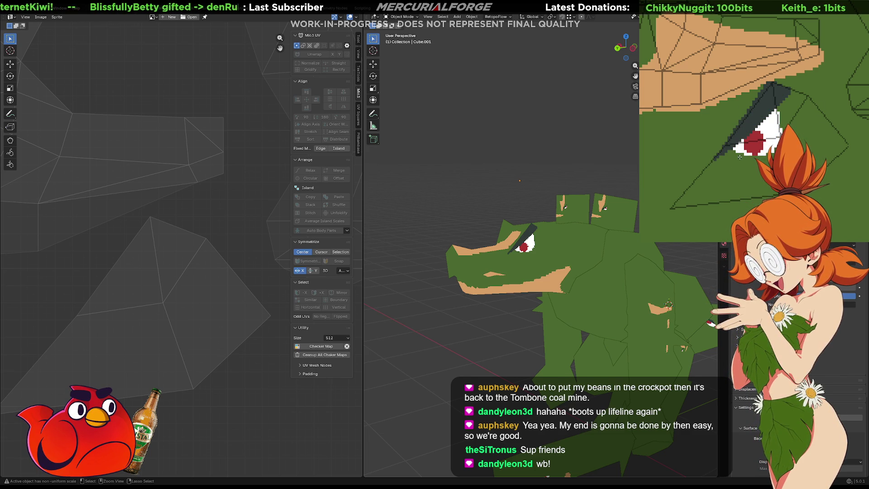
key(ctrl+z)
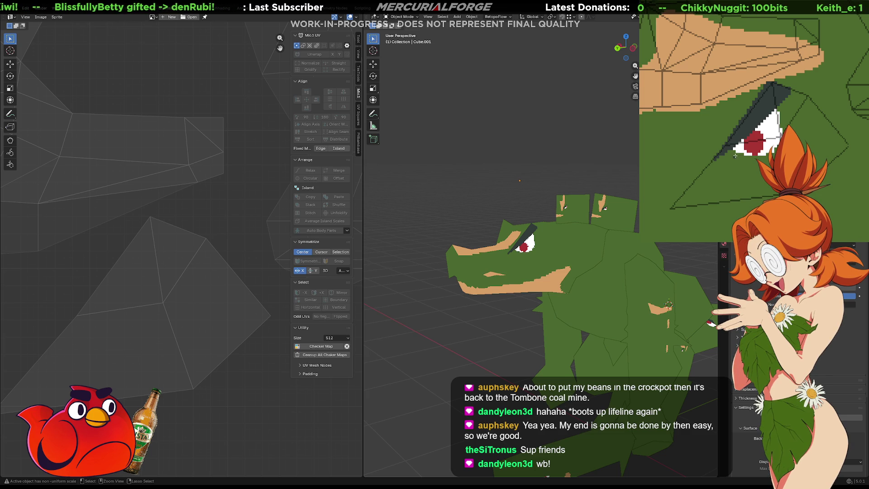
click(738, 159)
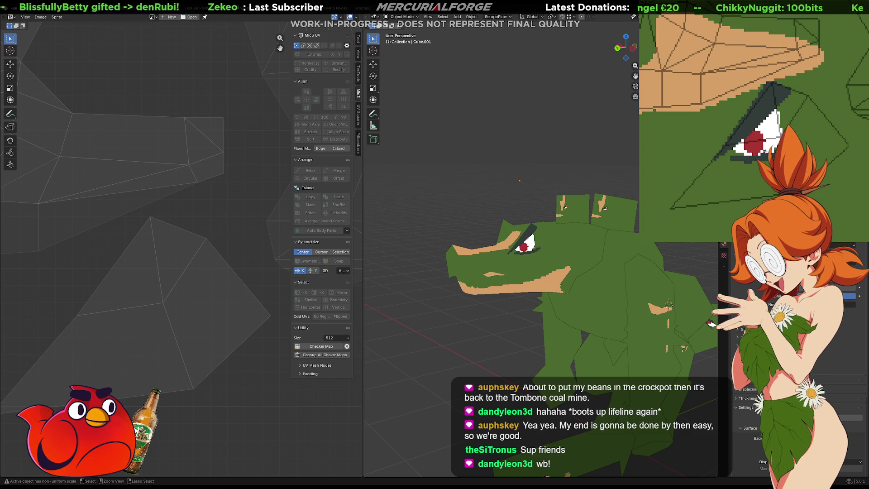
key(ctrl+z)
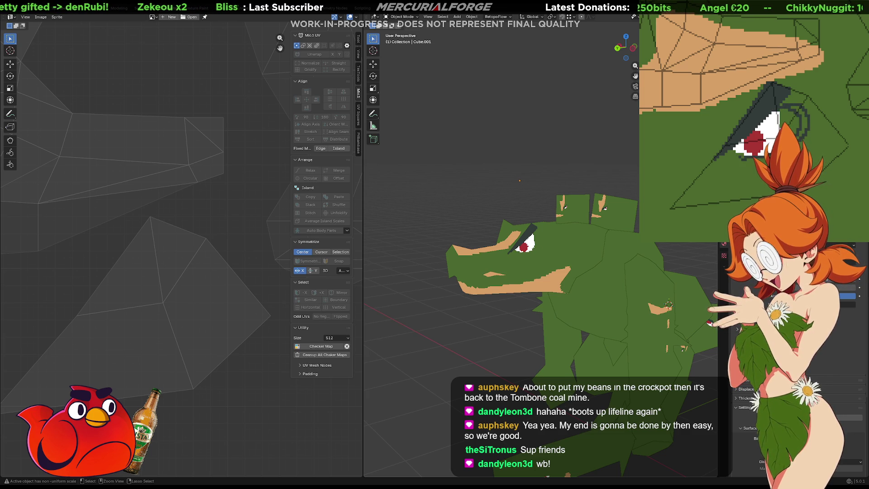
drag(743, 158, 745, 151)
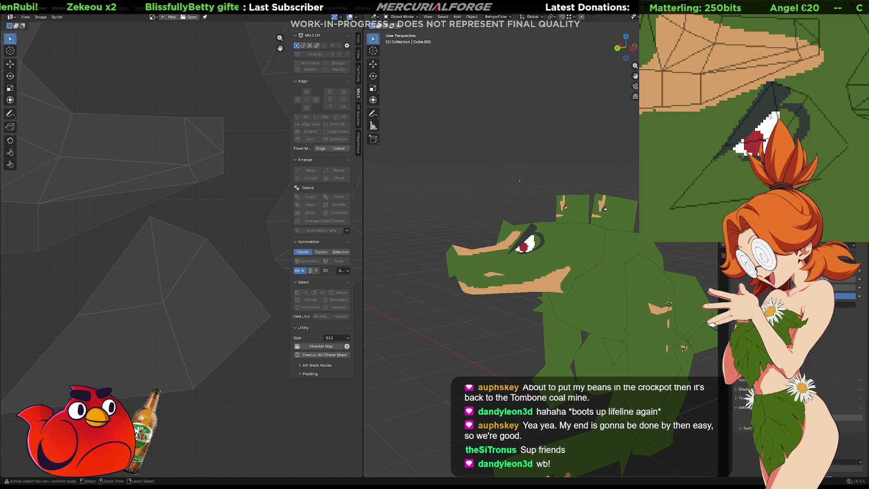
drag(790, 119, 791, 121)
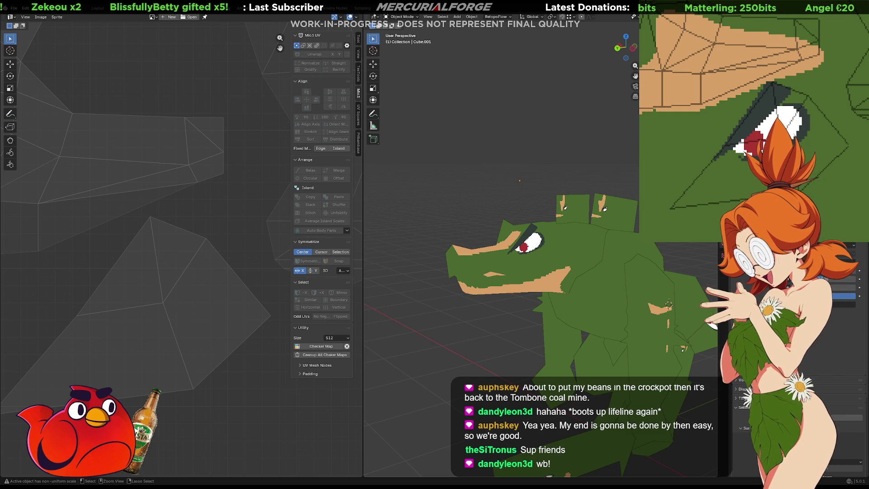
mouse_move(498, 313)
middle_down()
mouse_move(392, 314)
mouse_move(528, 283)
mouse_move(631, 310)
mouse_move(411, 314)
mouse_move(558, 301)
middle_up()
scroll(516, 241, up, 6)
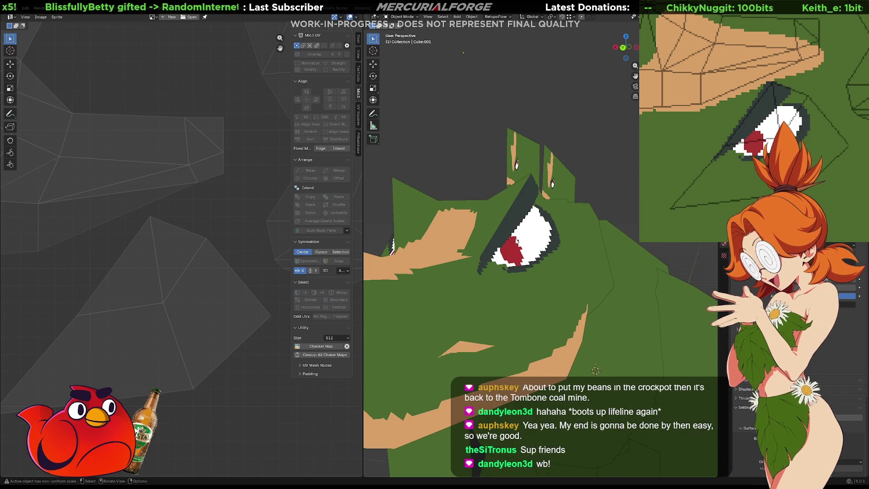
Step: Put the head mesh in Edit Mode and move vertices near the eye
key(Tab)
mouse_move(516, 241)
middle_down()
mouse_move(554, 231)
mouse_move(435, 248)
mouse_move(511, 237)
middle_up()
middle_drag(535, 266, 584, 259)
Step: Move the vertices beside the eye, select the edges through it, and return to Object Mode
key(g)
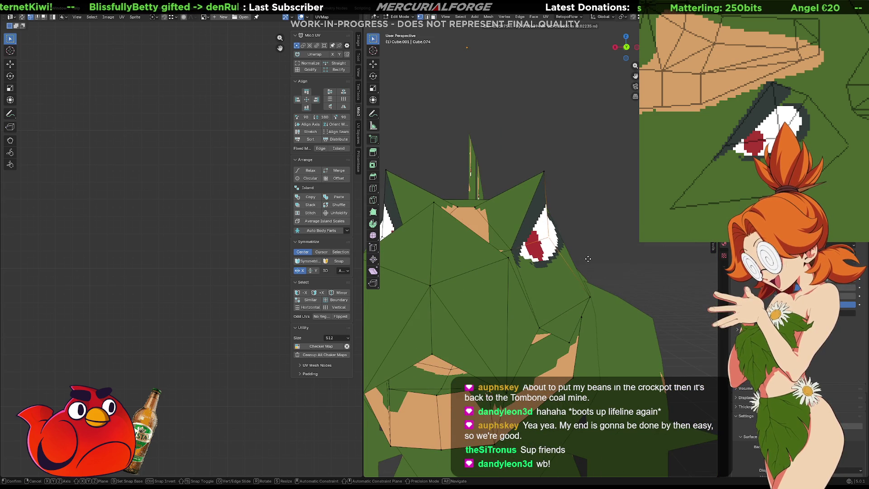
click(566, 258)
mouse_move(565, 259)
middle_down()
mouse_move(484, 267)
mouse_move(513, 265)
middle_up()
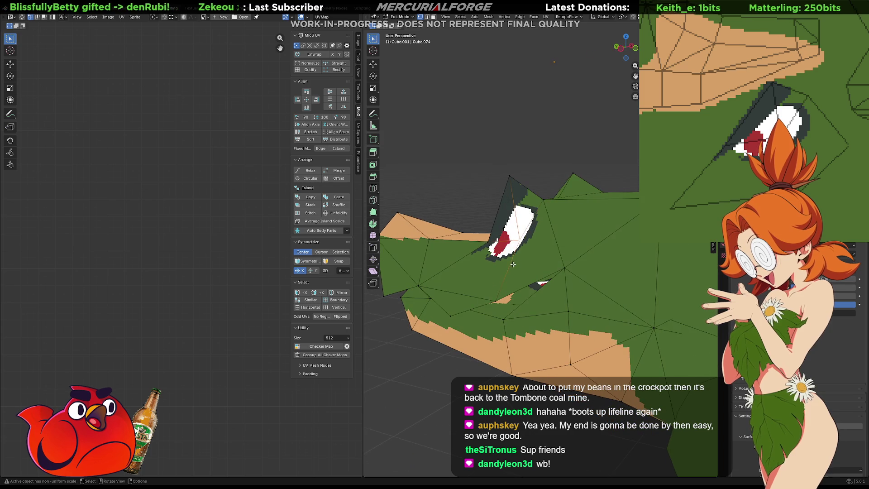
click(566, 264)
middle_drag(549, 164, 486, 170)
middle_drag(560, 166, 480, 281)
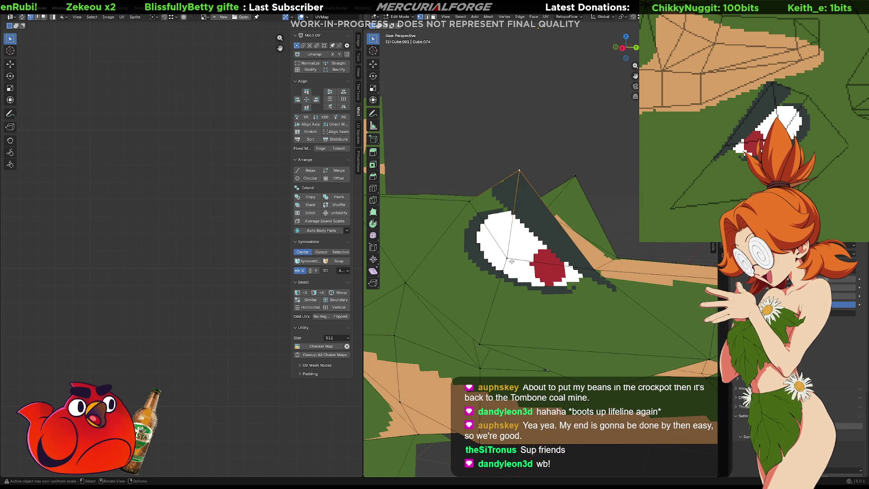
click(480, 281)
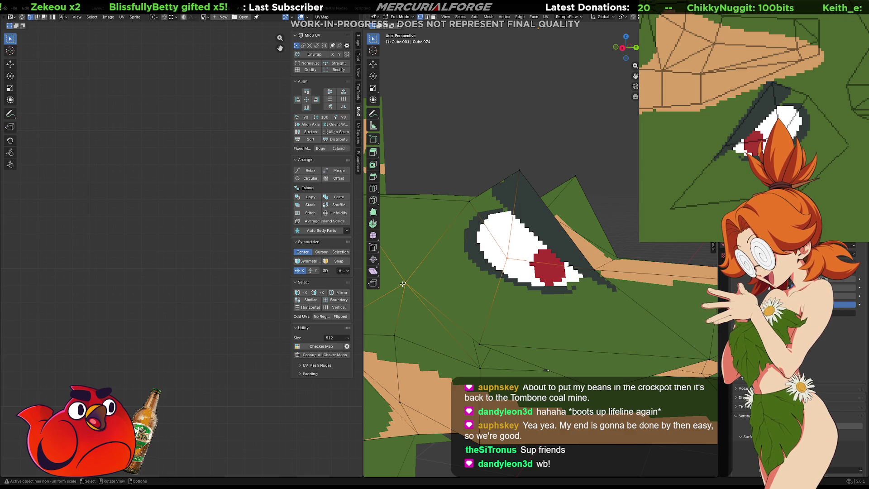
mouse_move(473, 291)
middle_down()
mouse_move(591, 269)
mouse_move(482, 272)
mouse_move(505, 269)
middle_up()
key(Tab)
key(Tab)
key(Tab)
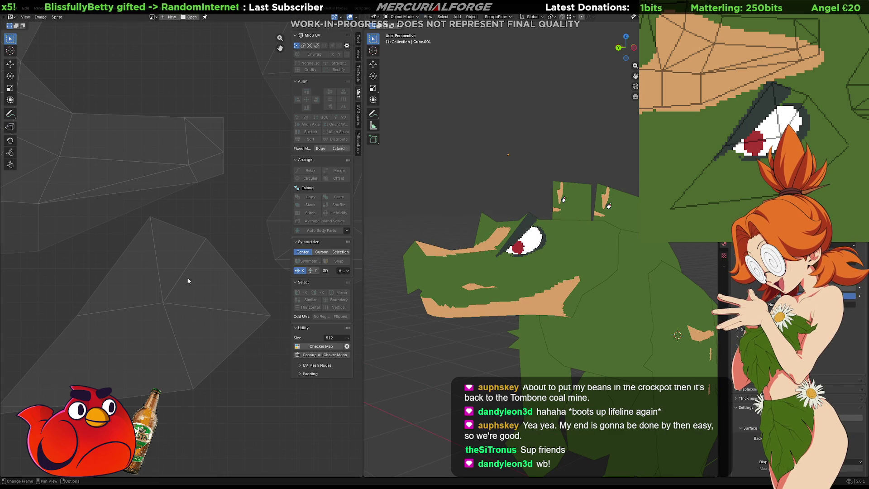
Step: Edit the crocodile head mesh and select the tall left strip UV island
scroll(163, 262, down, 5)
scroll(164, 263, down, 2)
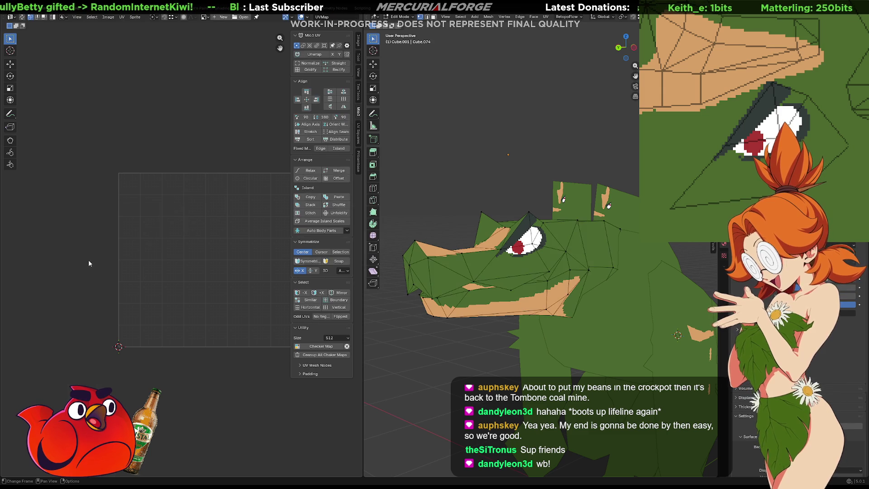
click(453, 309)
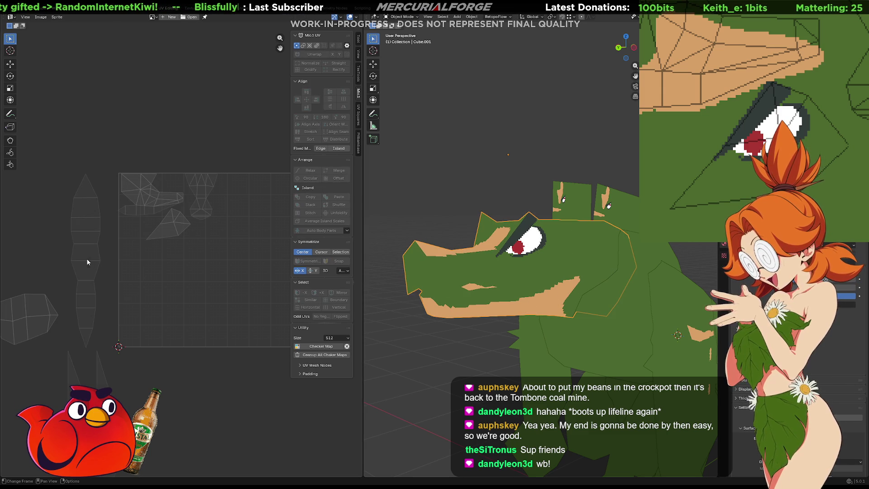
key(Tab)
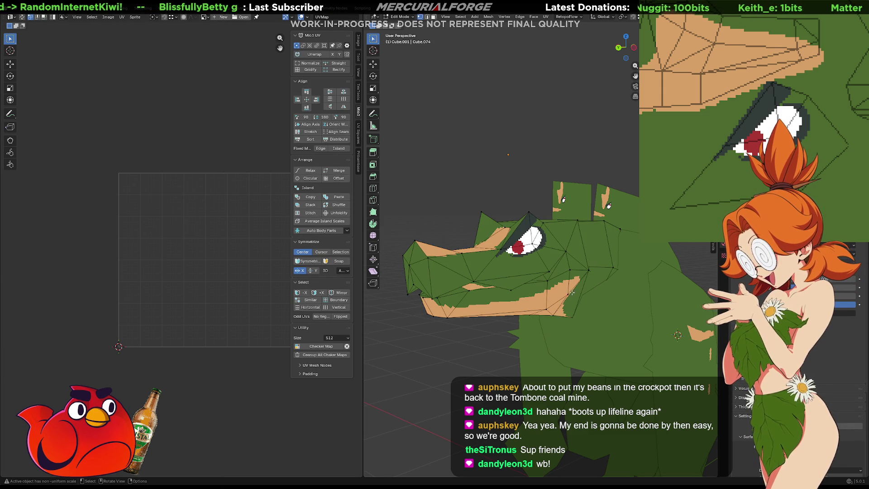
scroll(208, 311, down, 2)
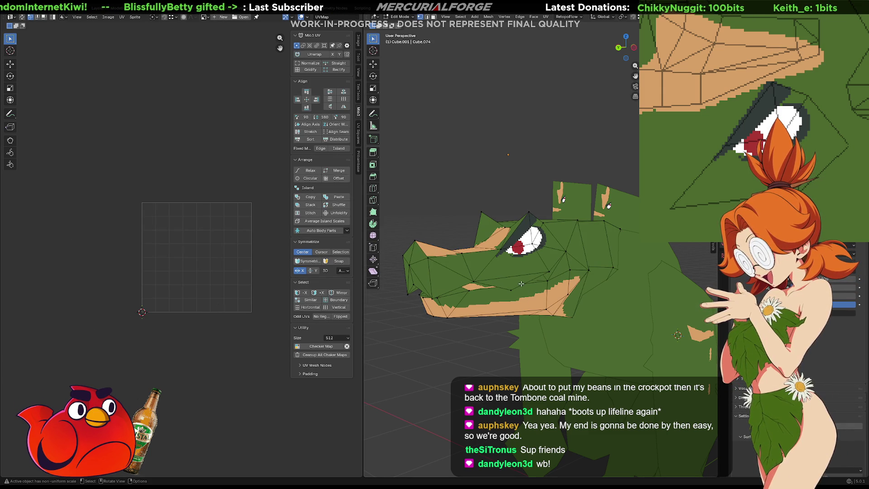
key(a)
drag(138, 194, 112, 315)
scroll(145, 289, up, 2)
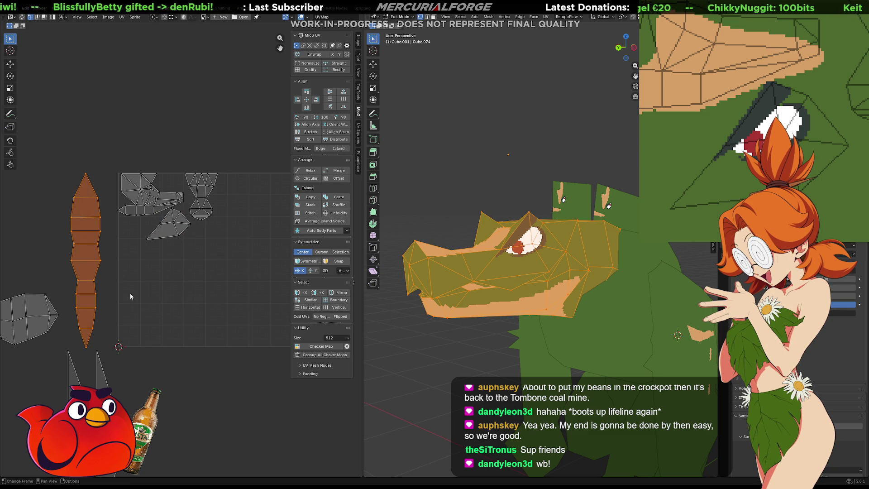
key(a)
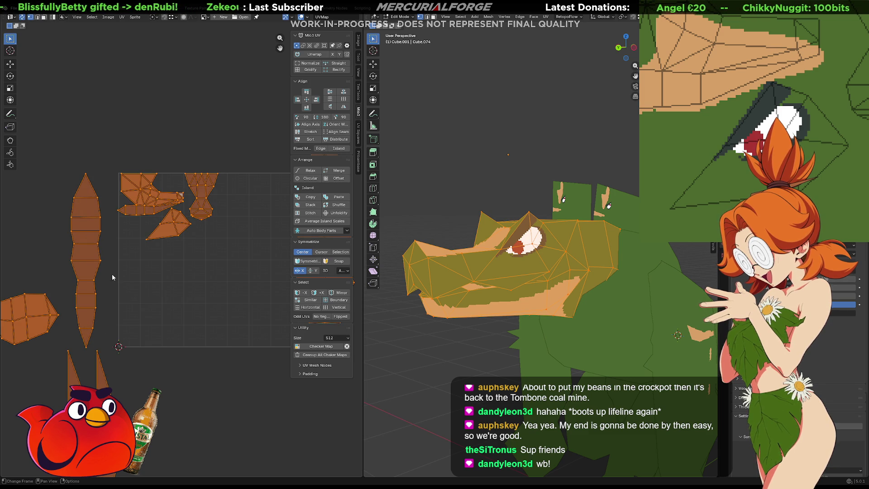
drag(105, 157, 68, 354)
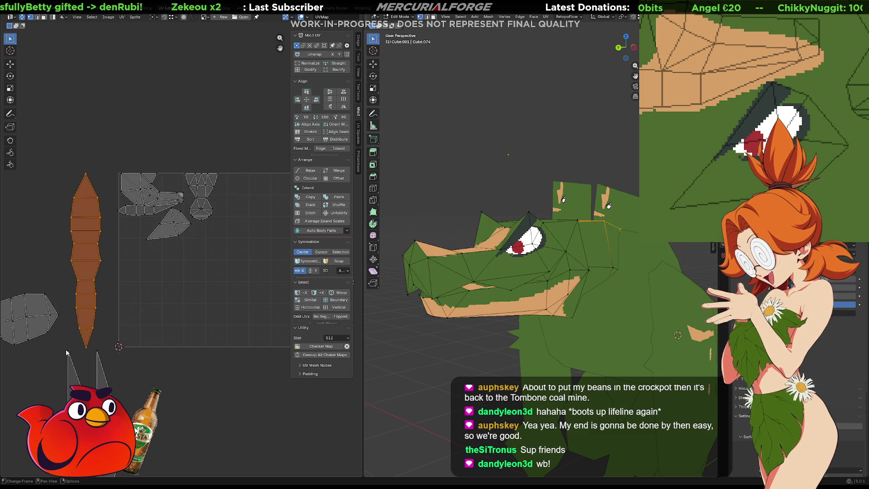
Step: Select only the tall UV island and move it over the grey islands
middle_drag(543, 380, 563, 382)
middle_drag(267, 348, 134, 350)
mouse_move(236, 357)
mouse_down()
mouse_move(144, 206)
mouse_move(152, 172)
mouse_up()
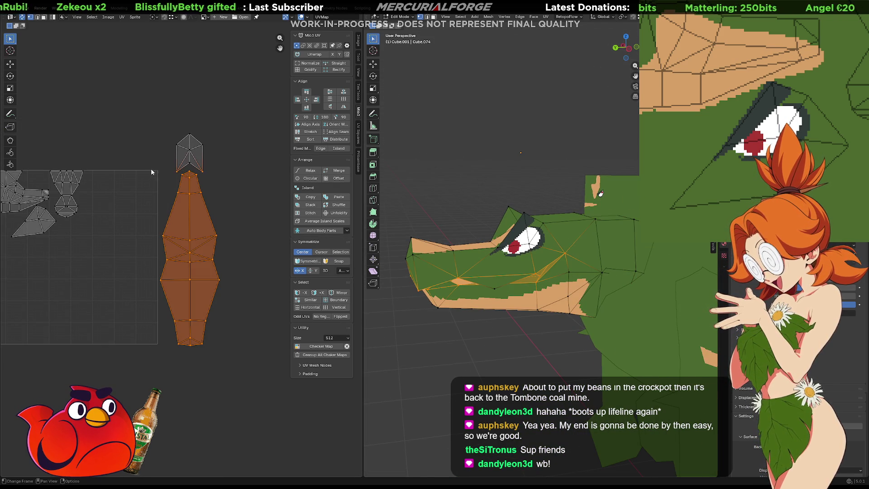
ctrl+click(180, 168)
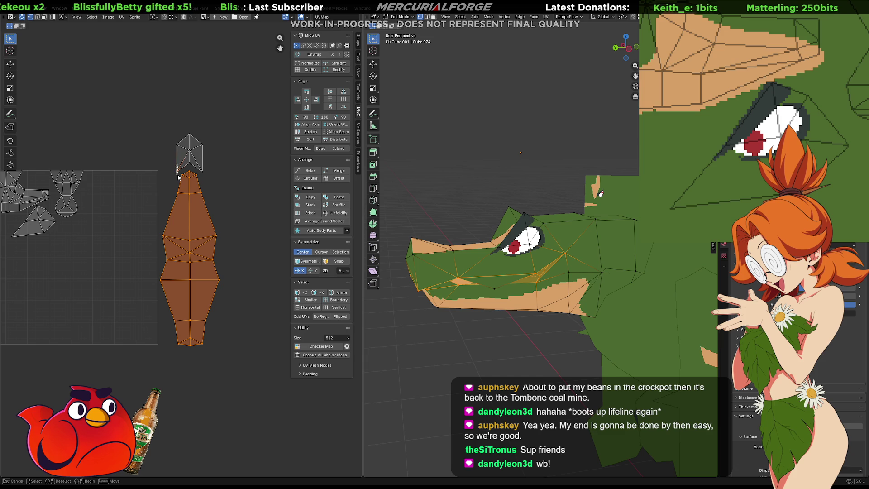
key(g)
click(177, 234)
middle_drag(176, 235, 260, 259)
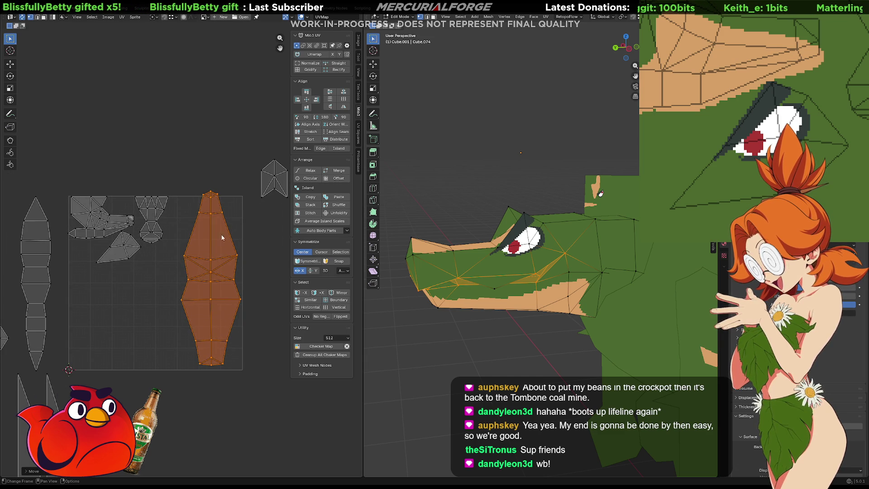
key(g)
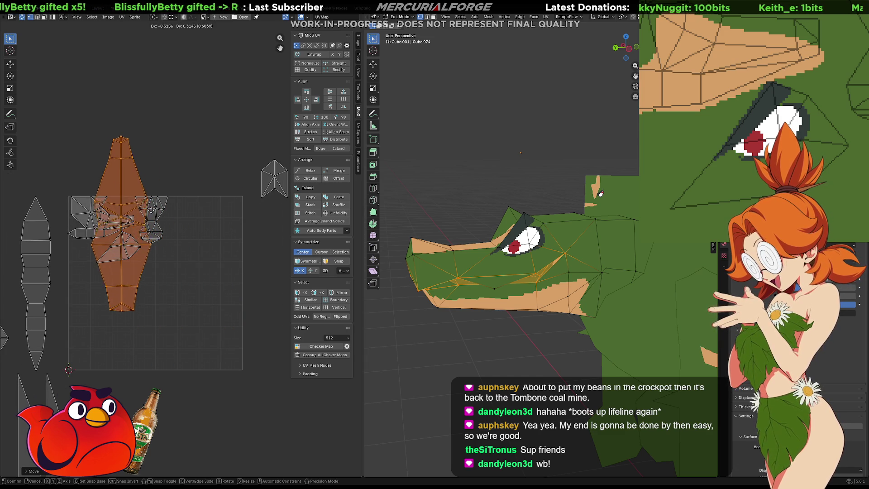
click(146, 209)
Step: Shrink the island, squash it along Y and narrow it along X
key(s)
click(176, 233)
scroll(177, 234, up, 4)
key(s)
key(y)
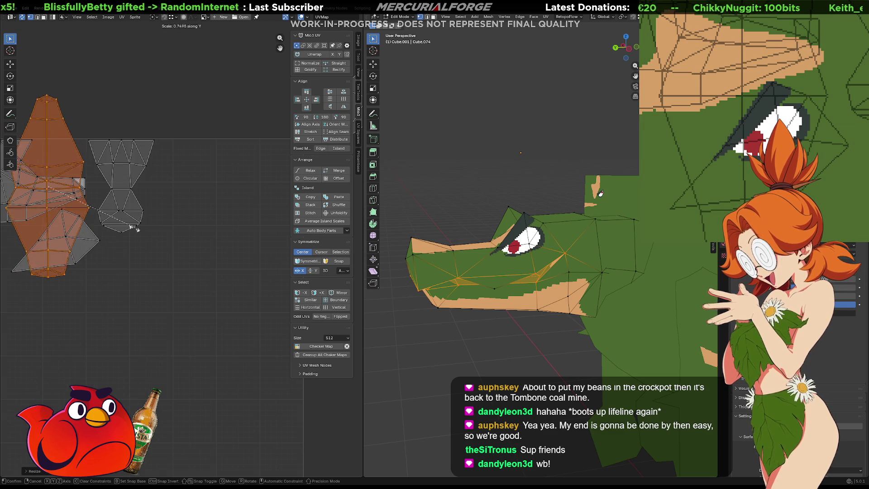
click(63, 212)
key(s)
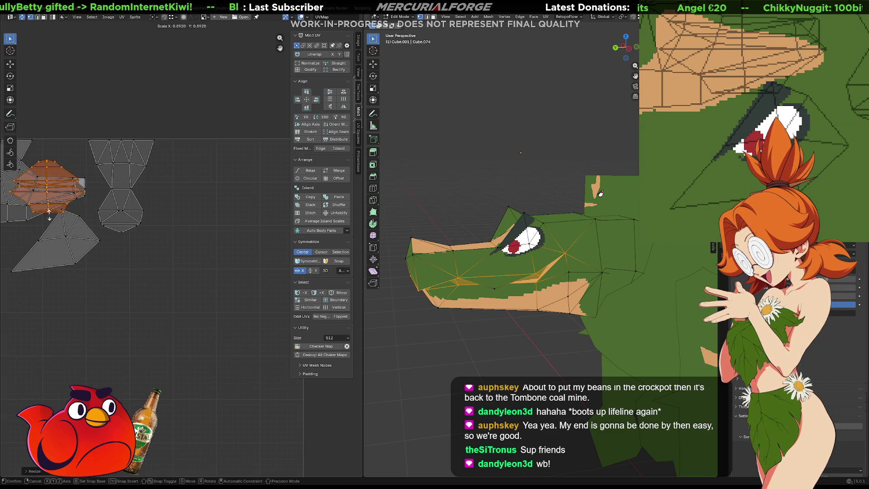
key(x)
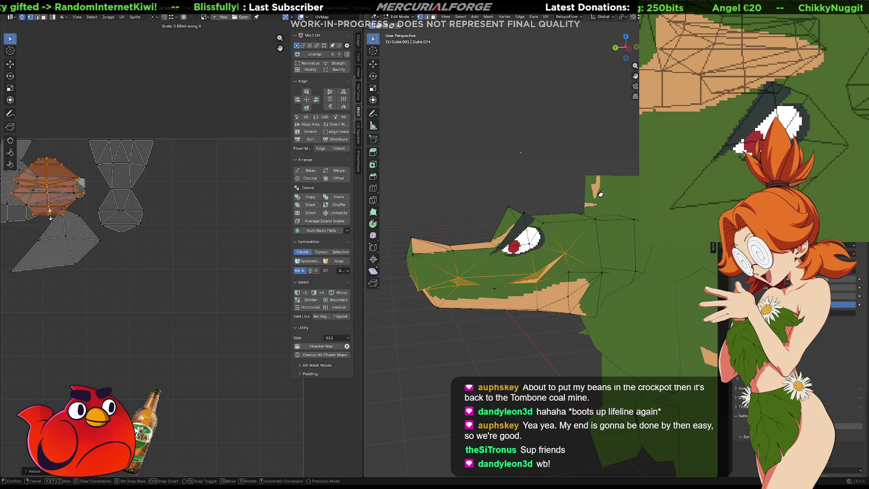
click(51, 204)
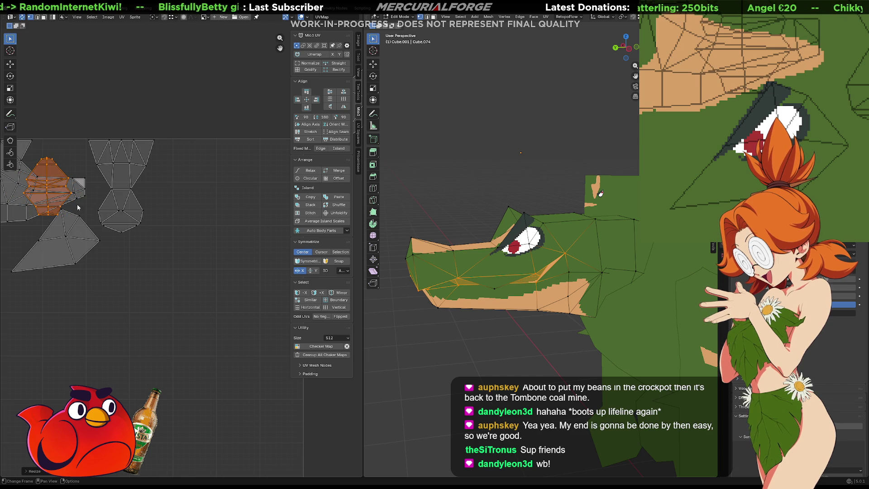
scroll(267, 136, up, 2)
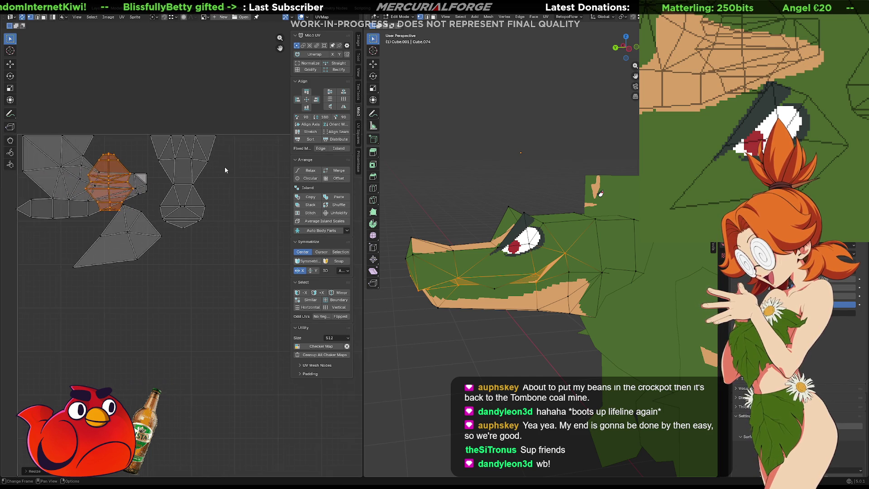
key(KP_Decimal)
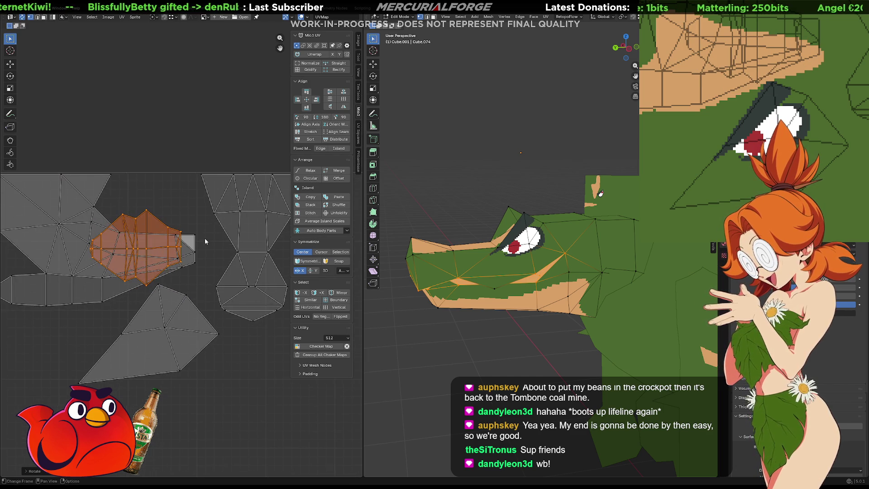
Step: Mirror the island, narrow it further, and squash it just above the snout island
click(301, 118)
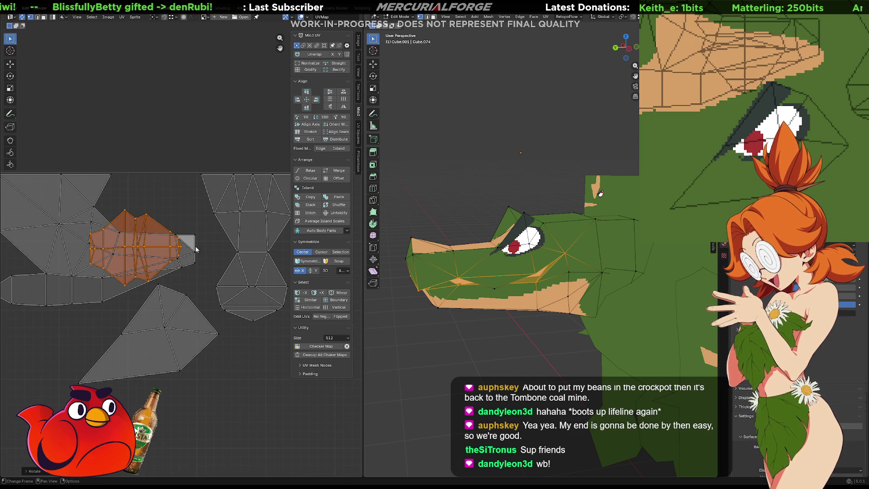
key(g)
click(173, 243)
key(s)
key(x)
click(198, 244)
key(g)
key(y)
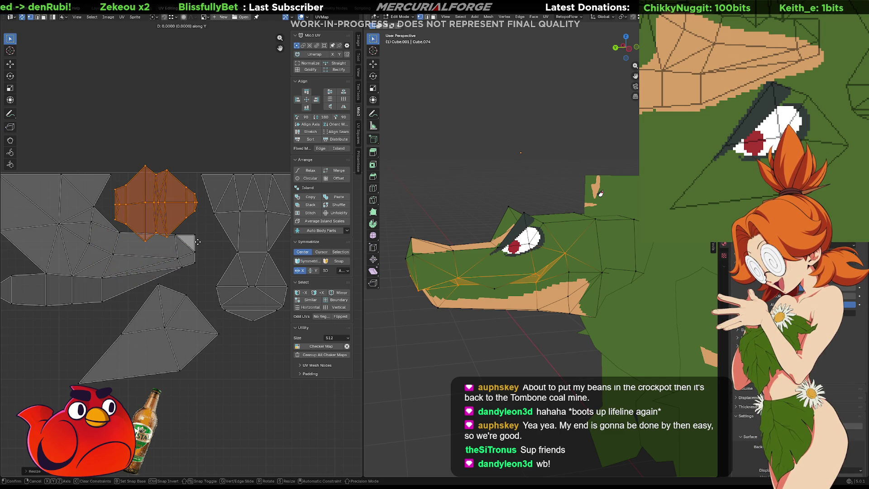
key(s)
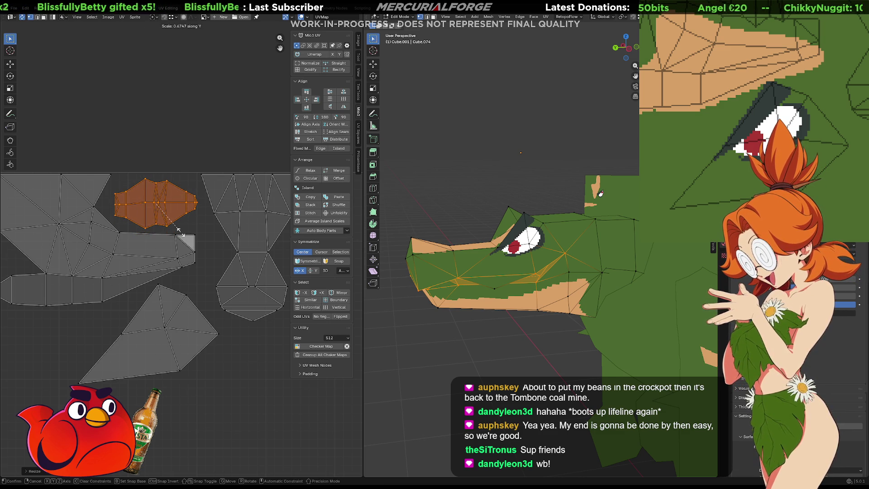
click(180, 232)
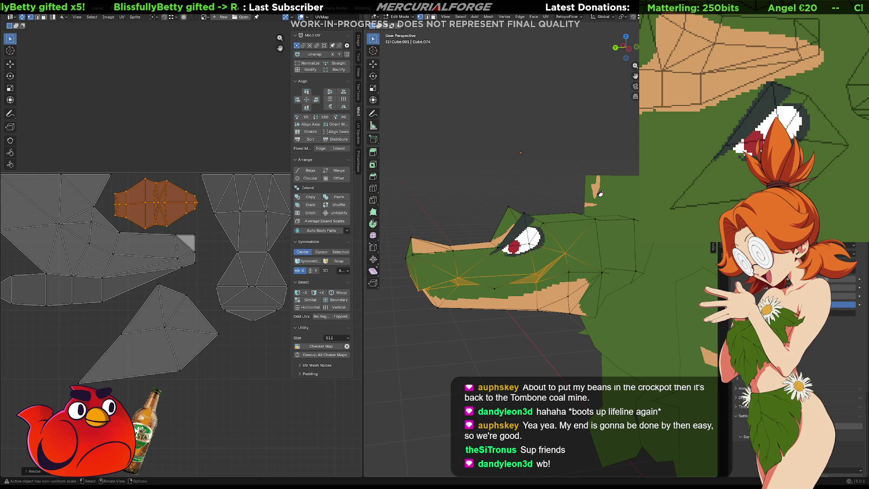
shift+middle_drag(776, 51, 775, 130)
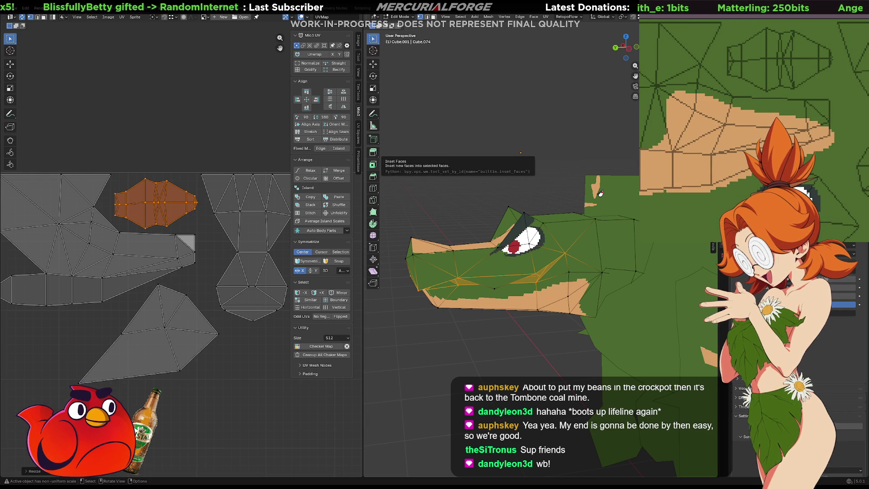
Step: Fill the island's texture area pink, recolour it dark red, and return to Object Mode
shift+middle_drag(748, 74, 748, 108)
mouse_move(833, 84)
mouse_down()
mouse_move(765, 60)
mouse_move(726, 82)
mouse_move(728, 107)
mouse_move(750, 122)
mouse_move(817, 116)
mouse_up()
drag(834, 87, 832, 85)
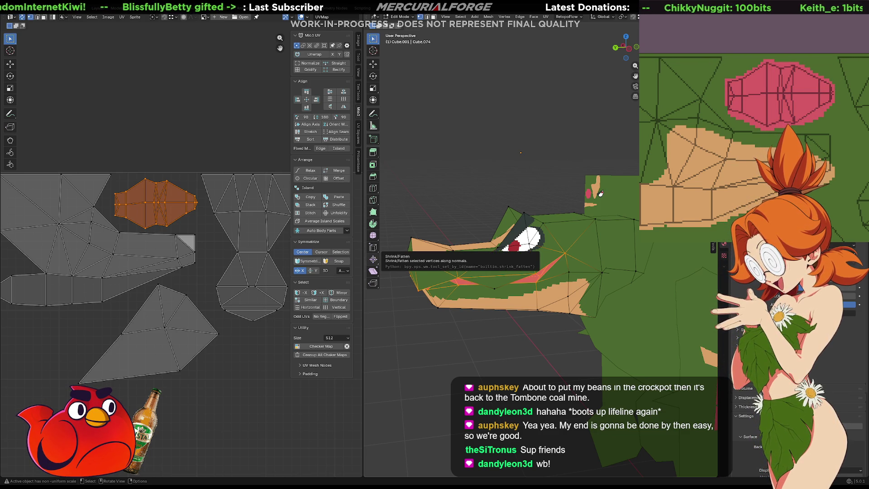
click(767, 103)
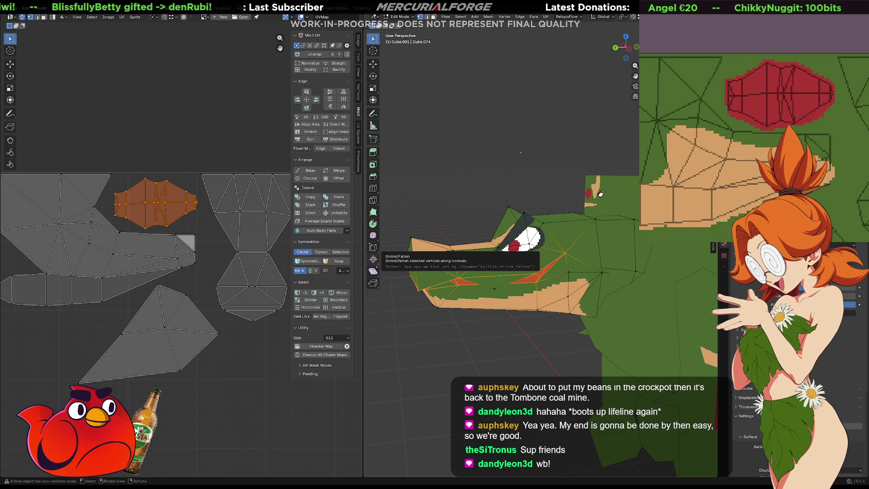
click(462, 177)
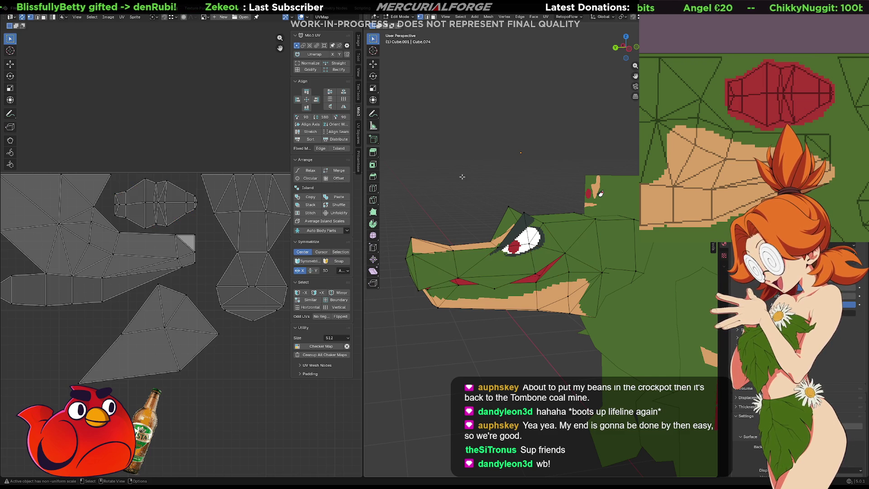
key(Tab)
mouse_move(456, 188)
middle_down()
mouse_move(449, 135)
mouse_move(509, 183)
mouse_move(577, 156)
mouse_move(578, 143)
mouse_move(529, 159)
mouse_move(465, 149)
mouse_move(480, 178)
mouse_move(461, 198)
mouse_move(520, 205)
mouse_move(513, 220)
mouse_move(628, 221)
mouse_move(515, 216)
mouse_move(537, 228)
mouse_move(546, 295)
mouse_move(536, 222)
mouse_move(538, 247)
middle_up()
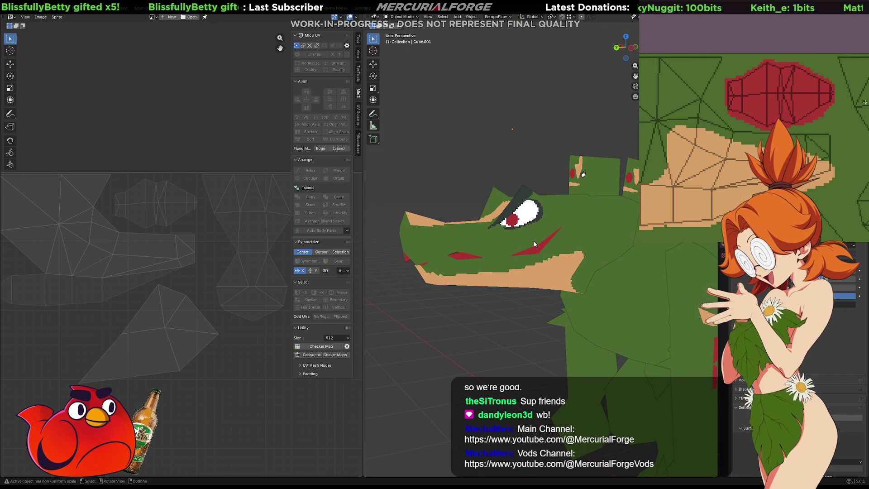
Step: Erase the old cartoon eye pixels from the texture; a trial dark edge line is undone
scroll(841, 172, down, 5)
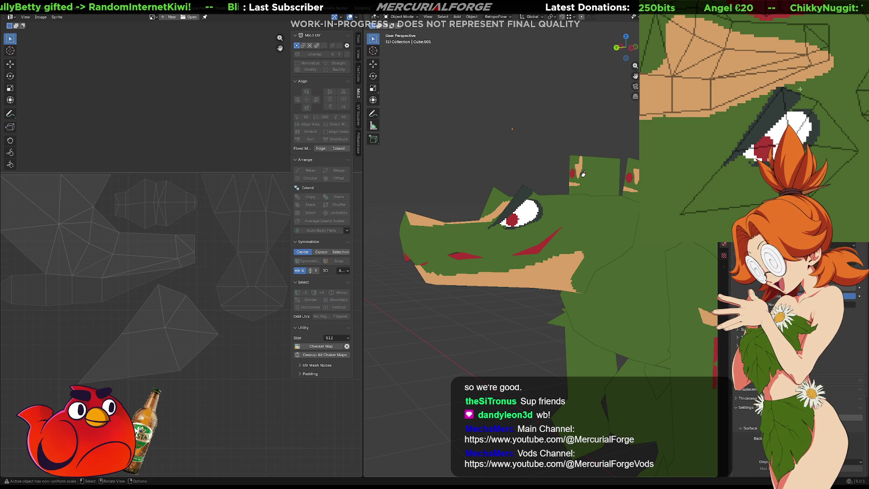
drag(719, 162, 830, 118)
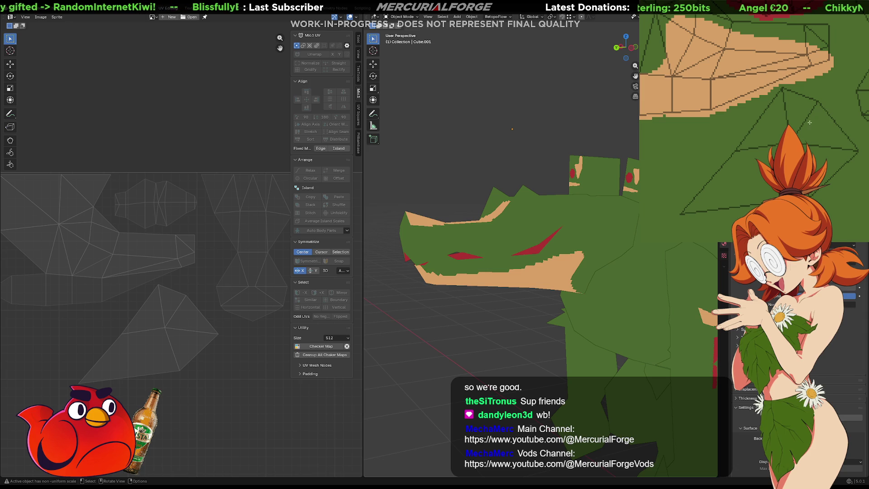
mouse_move(786, 90)
mouse_down()
mouse_move(764, 128)
mouse_move(720, 161)
mouse_up()
key(ctrl+z)
key(ctrl+z)
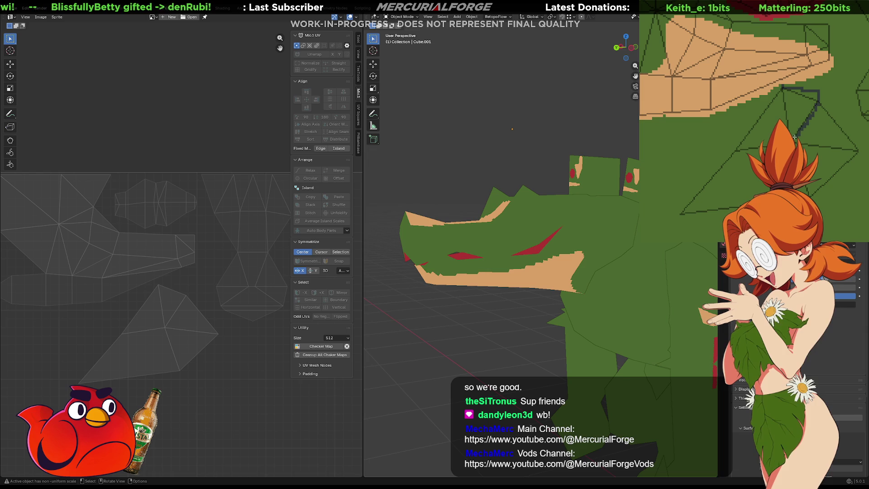
Step: Paint a thin dark diagonal stroke and a light-green patch for the new eye
drag(717, 159, 725, 165)
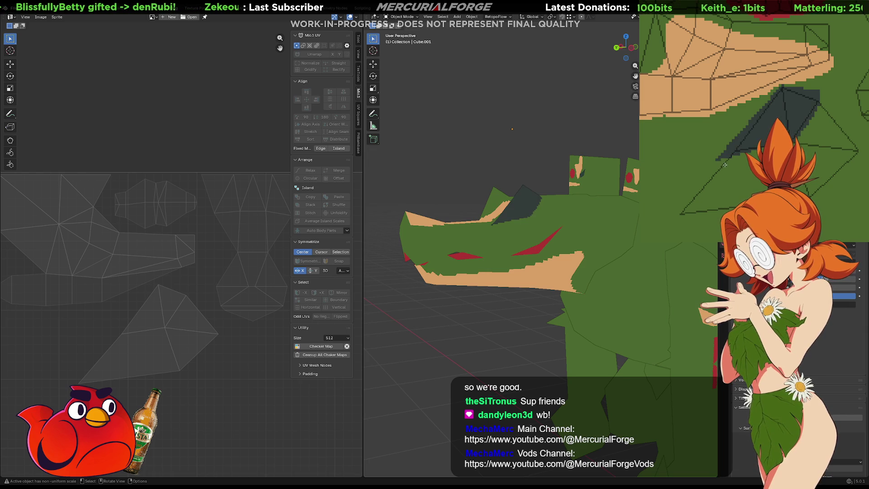
key(ctrl+z)
mouse_move(786, 109)
mouse_down()
mouse_move(800, 103)
mouse_move(703, 165)
mouse_up()
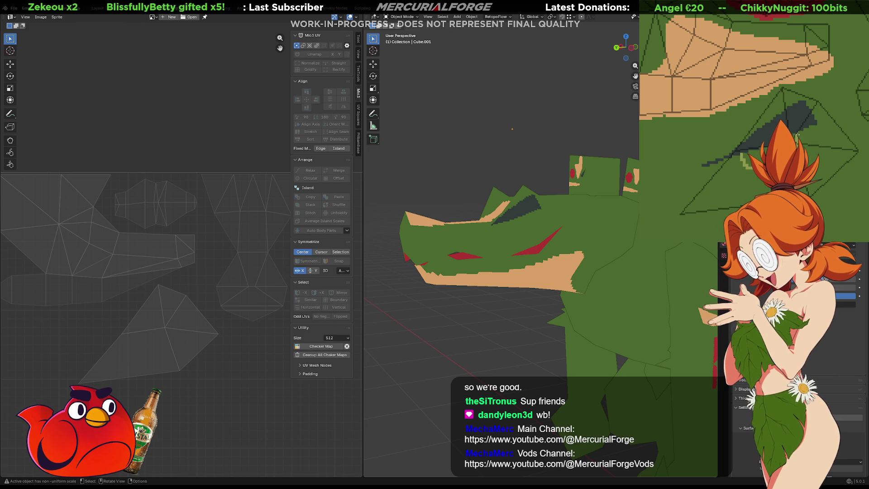
drag(797, 135, 747, 159)
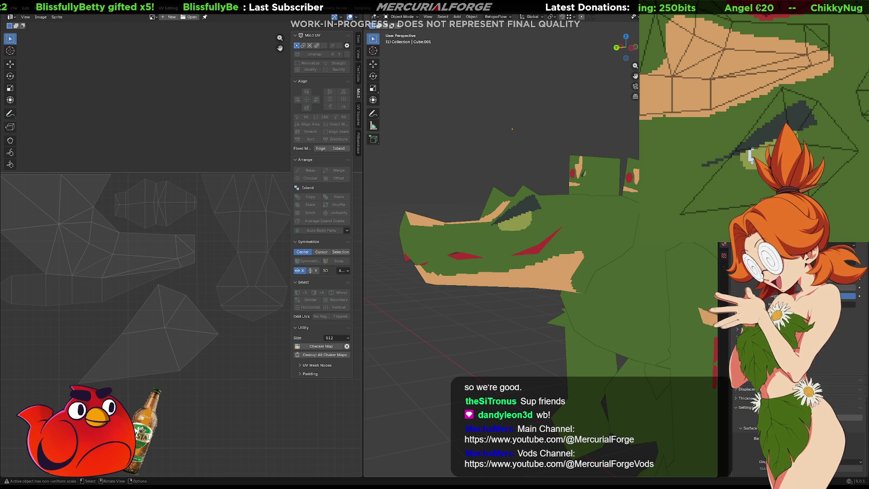
Step: Paint dark brown strokes around the eye, discarding trial white and olive patches, then select the head mesh
drag(754, 153, 760, 148)
key(ctrl+z)
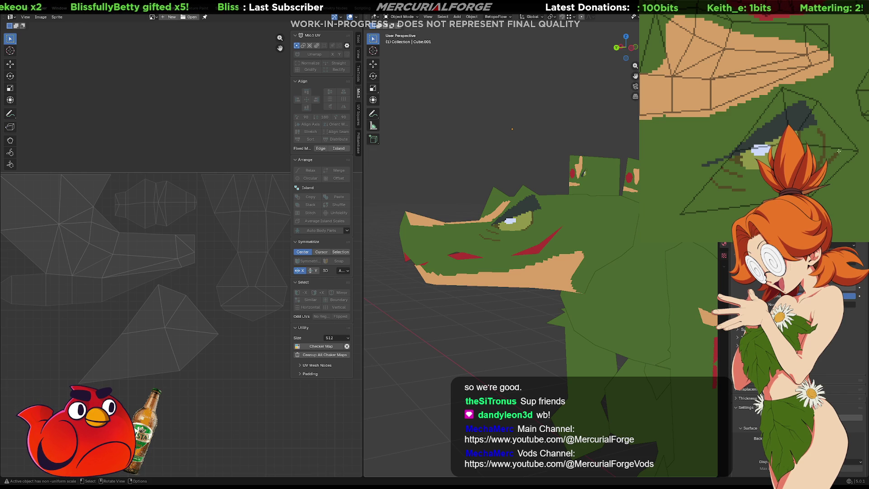
drag(839, 151, 816, 130)
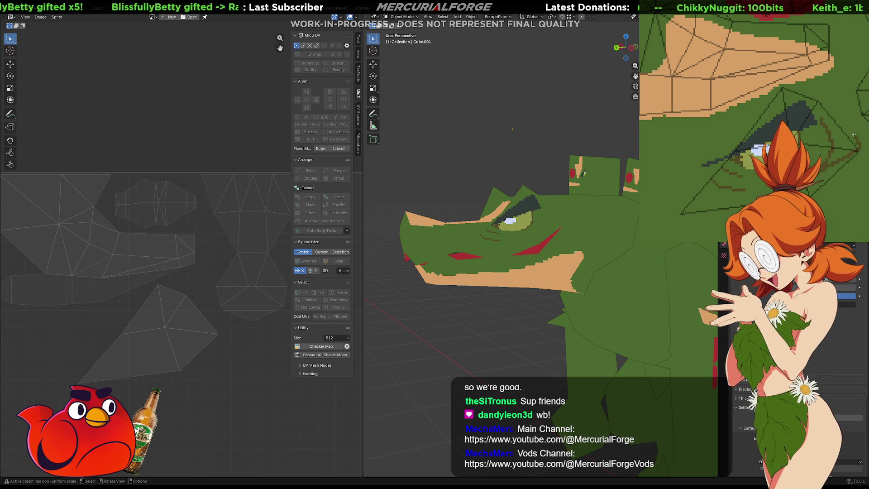
drag(854, 135, 827, 111)
key(ctrl+z)
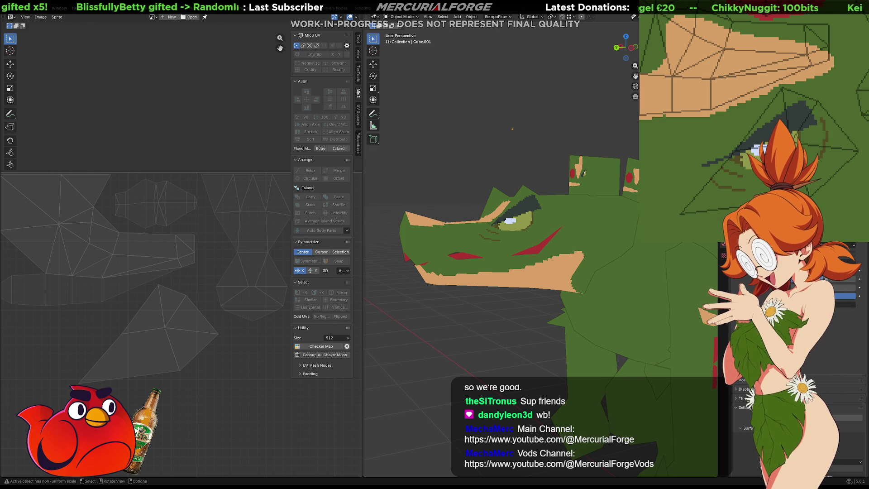
drag(862, 133, 824, 107)
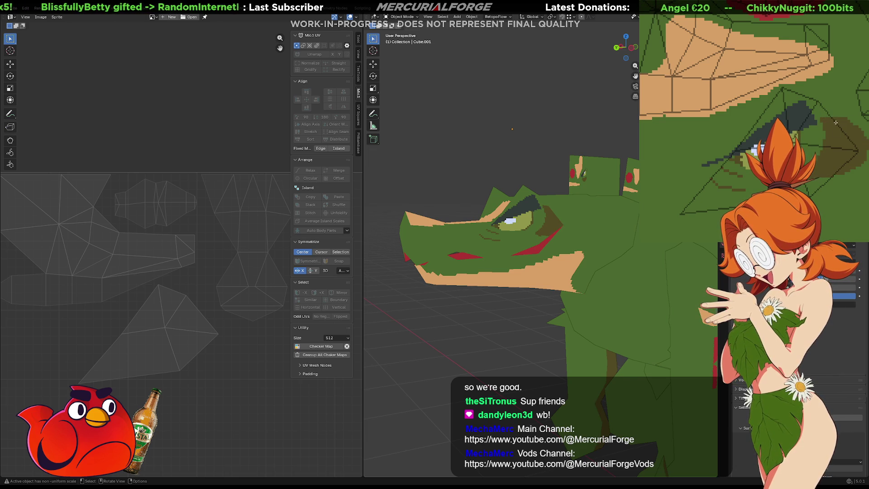
key(ctrl+z)
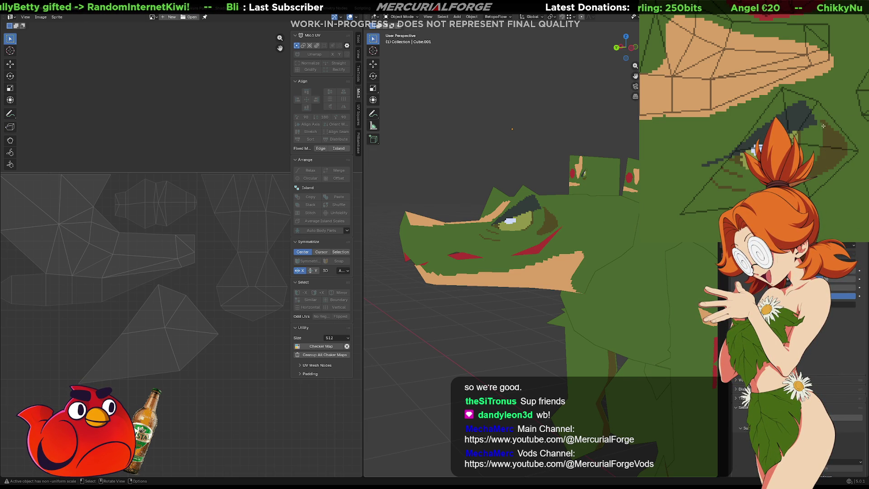
mouse_move(497, 238)
middle_down()
mouse_move(587, 232)
mouse_move(450, 224)
mouse_move(487, 229)
mouse_move(462, 238)
mouse_move(533, 225)
mouse_move(505, 230)
middle_up()
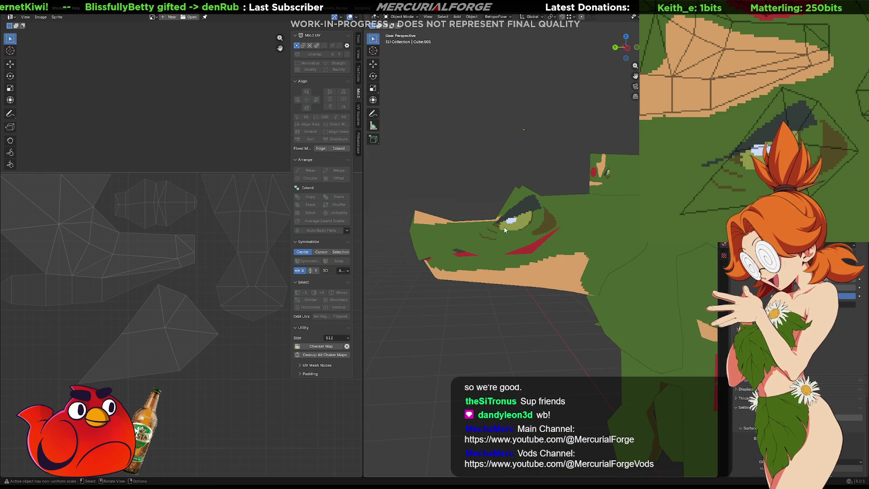
click(520, 197)
Step: In Edit Mode on the head, nudge three vertices on top of the head and snout
key(Tab)
click(517, 196)
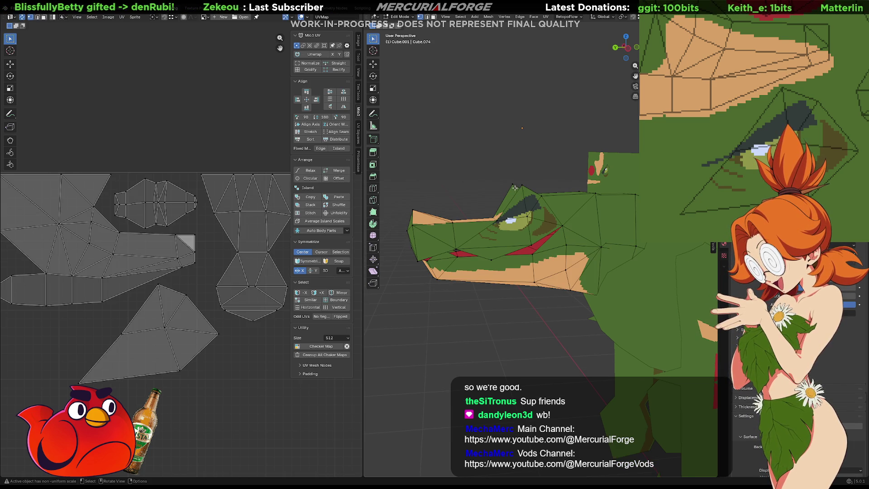
middle_drag(517, 195, 585, 198)
key(g)
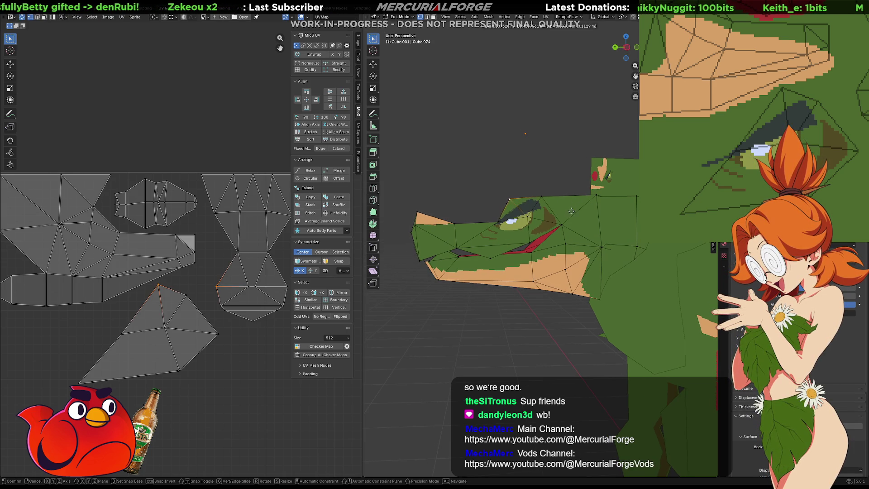
click(561, 210)
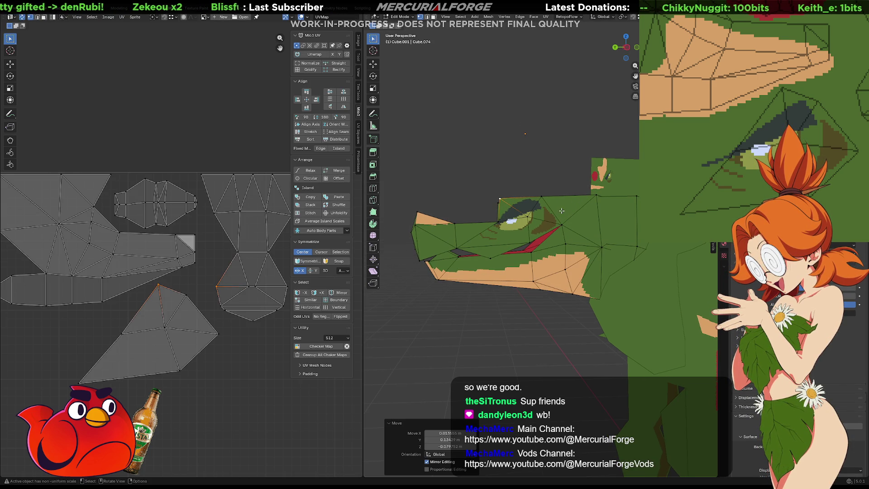
middle_drag(561, 211, 670, 225)
key(g)
click(527, 232)
middle_drag(527, 231, 513, 228)
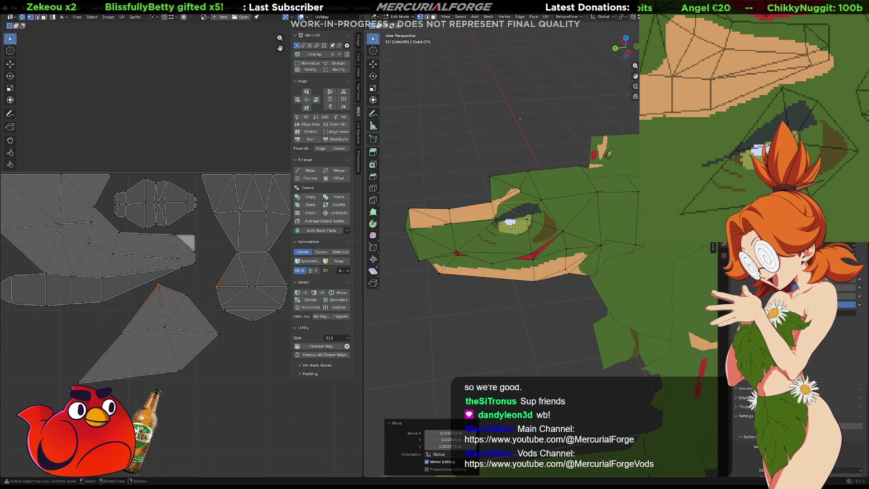
click(521, 192)
key(g)
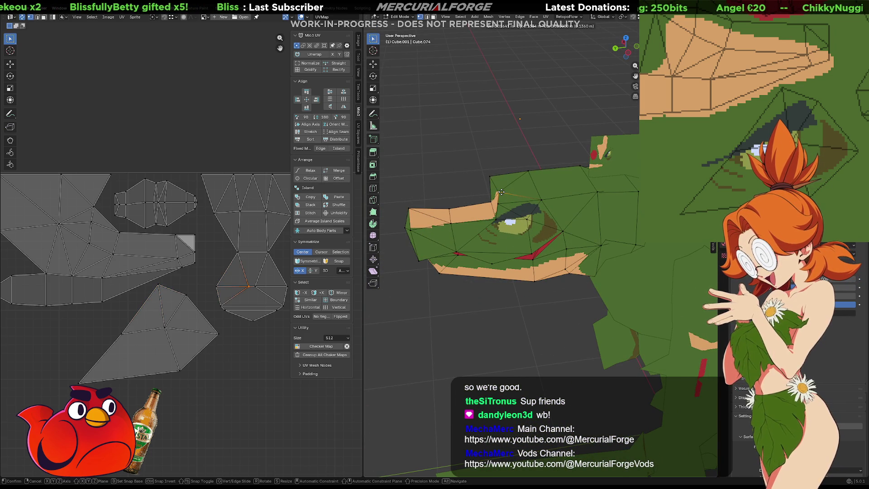
click(498, 201)
Step: Shift a brow vertex sideways along the X axis
middle_drag(498, 201, 616, 177)
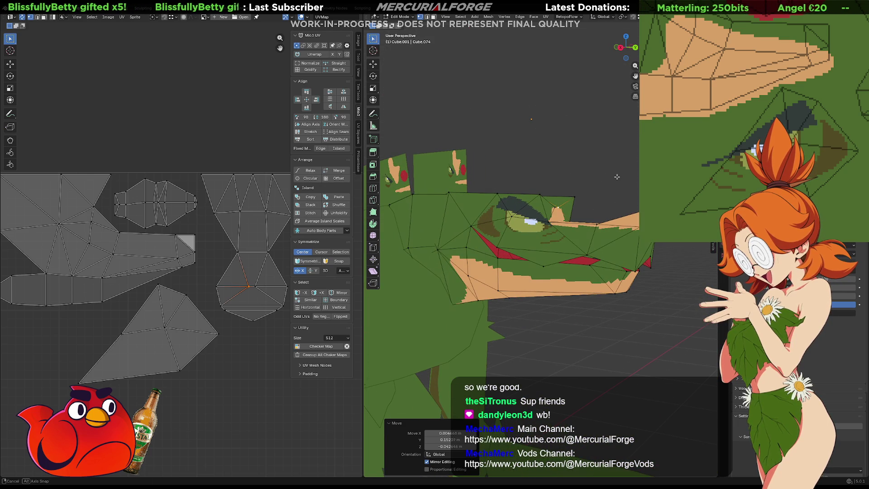
click(598, 194)
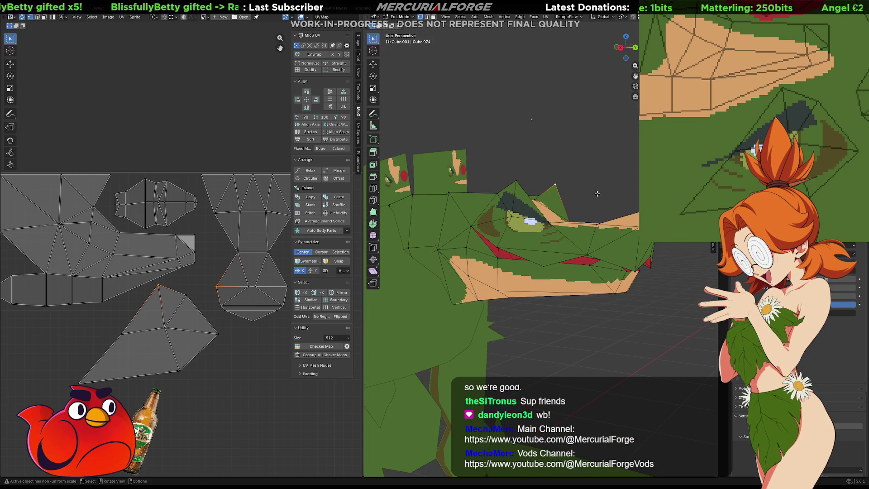
middle_drag(597, 194, 596, 189)
click(564, 192)
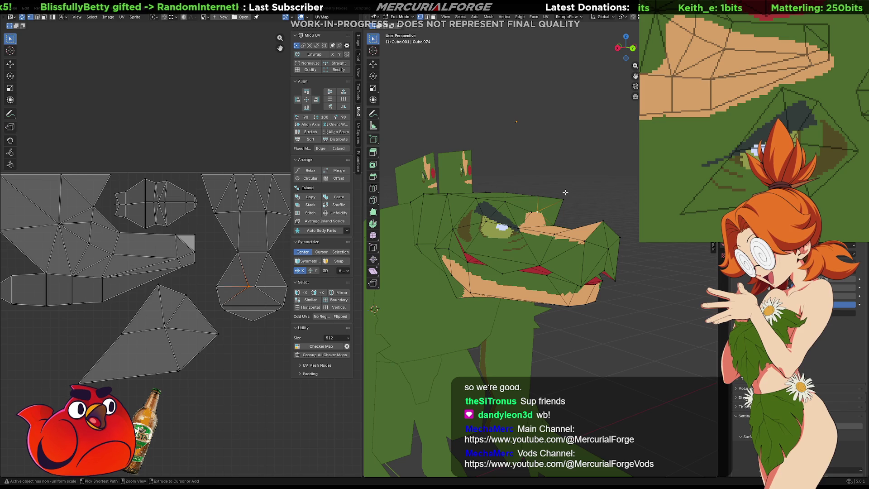
mouse_move(573, 193)
middle_down()
mouse_move(473, 192)
mouse_move(581, 192)
mouse_move(557, 191)
middle_up()
key(g)
key(s)
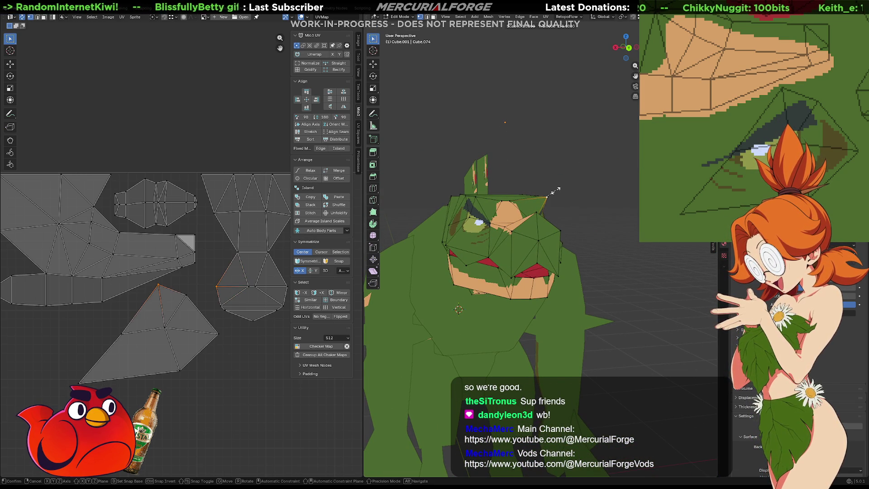
key(g)
key(z)
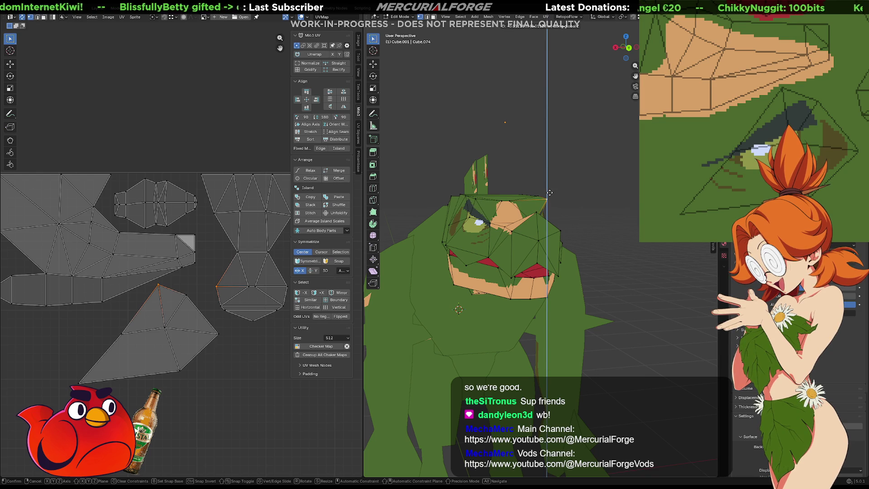
key(x)
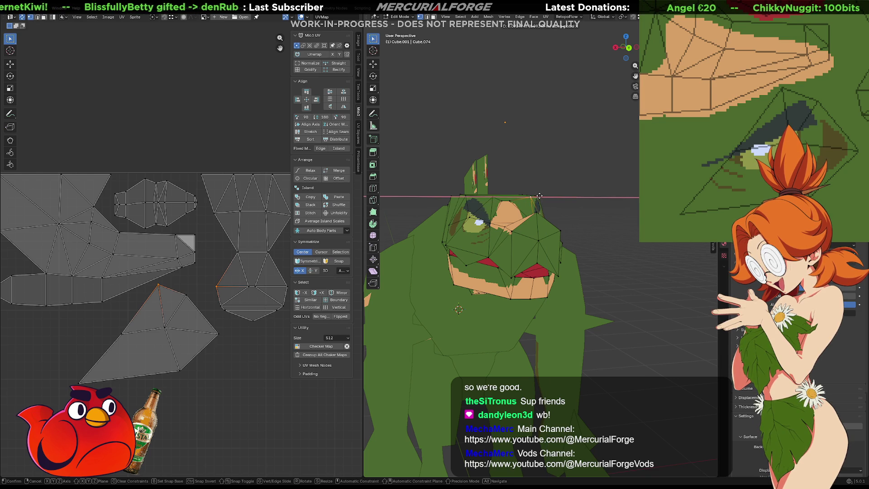
click(540, 196)
mouse_move(534, 196)
middle_down()
mouse_move(424, 200)
mouse_move(581, 202)
mouse_move(547, 198)
mouse_move(578, 194)
mouse_move(596, 206)
middle_up()
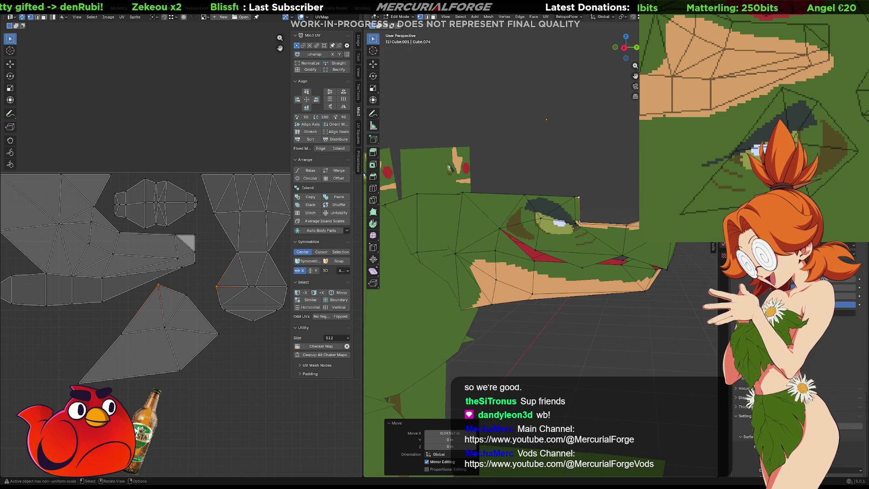
Step: Dissolve the extra edges around the eye, briefly hiding and revealing the top faces
click(576, 223)
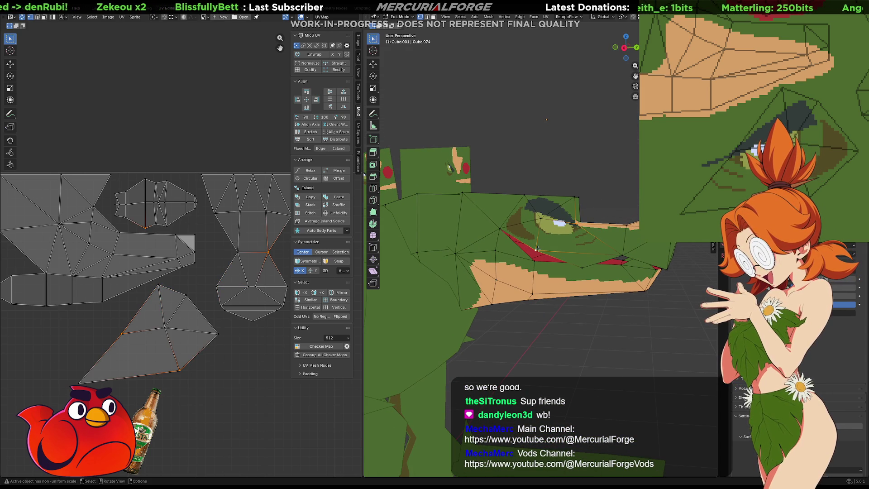
shift+click(542, 219)
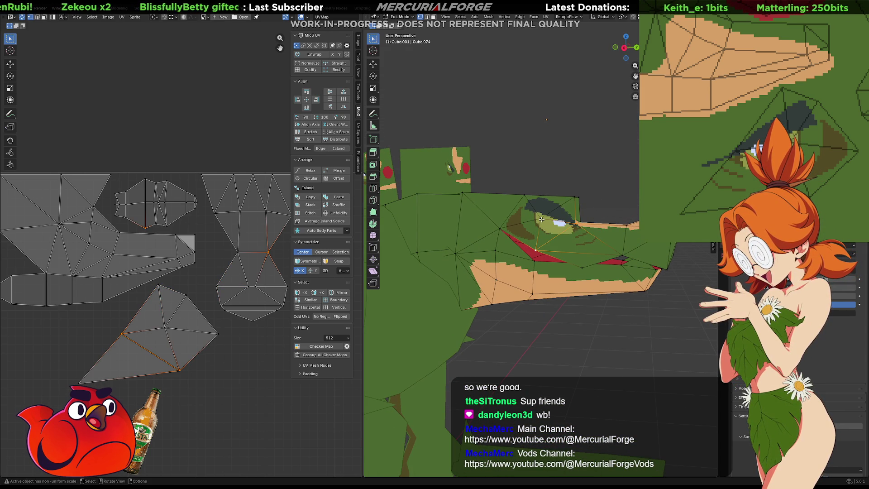
key(ctrl+x)
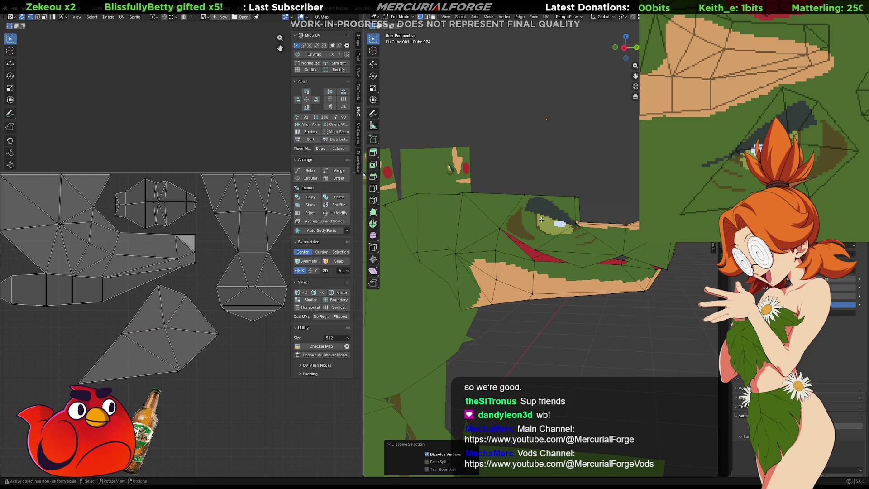
mouse_move(560, 224)
middle_down()
mouse_move(480, 238)
mouse_move(512, 230)
middle_up()
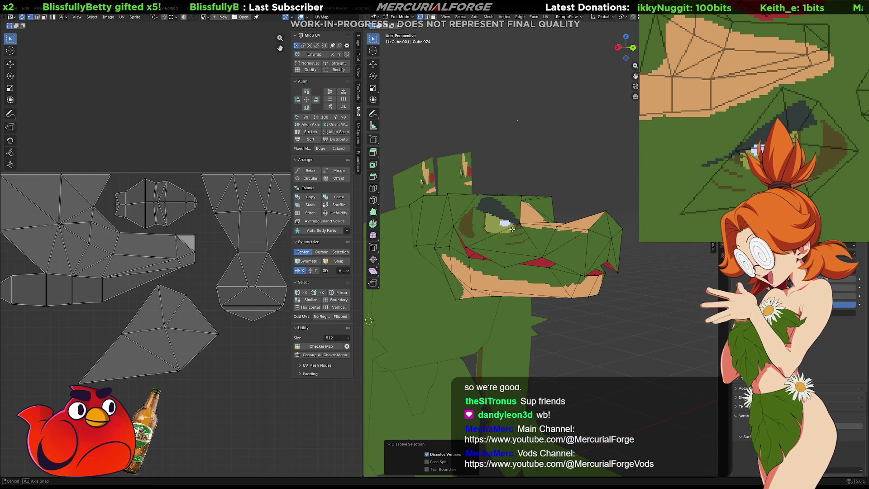
click(476, 199)
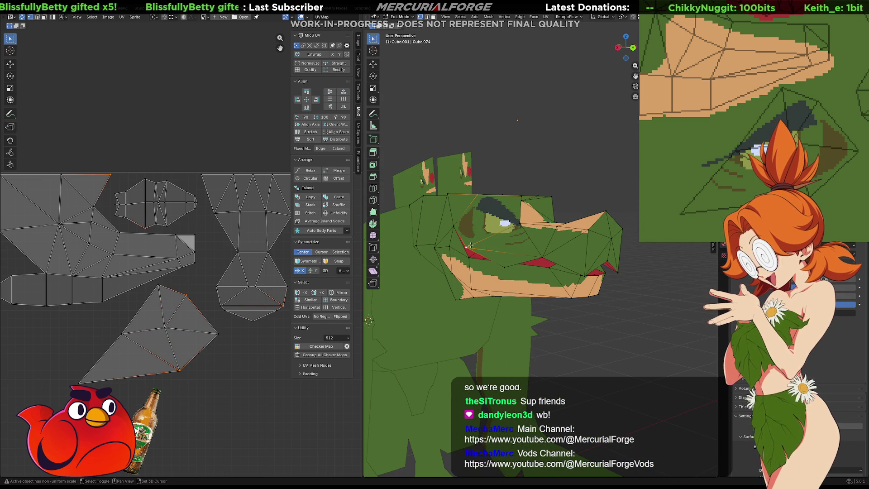
key(h)
key(alt+h)
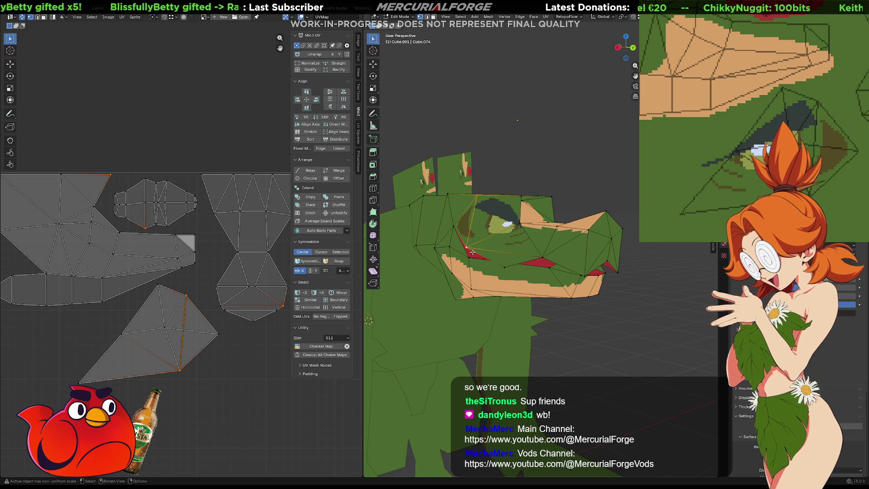
Step: Reposition the selected head vertices and switch to edge selection
click(586, 185)
mouse_move(586, 185)
middle_down()
mouse_move(606, 225)
mouse_move(586, 224)
mouse_move(602, 244)
mouse_move(458, 217)
mouse_move(542, 215)
middle_up()
key(g)
click(619, 250)
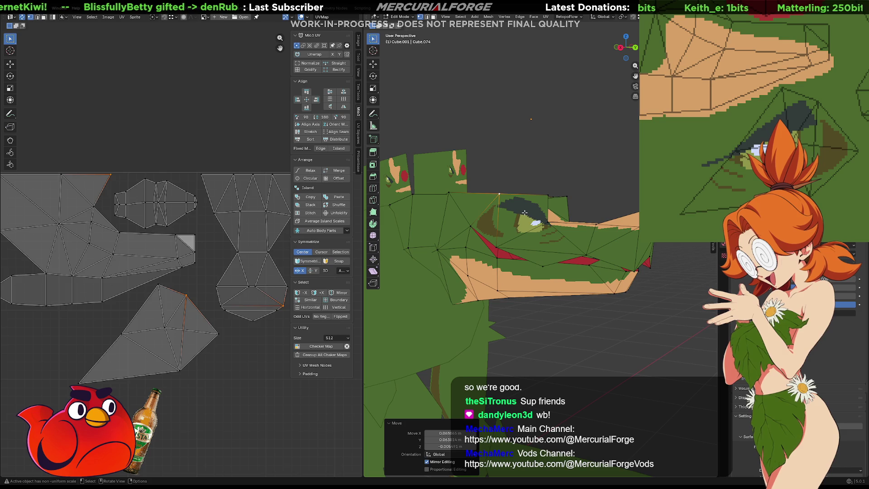
key(2)
right_click(525, 213)
Step: Flatten the face over the eye with Make Planar Faces, then undo it
click(525, 213)
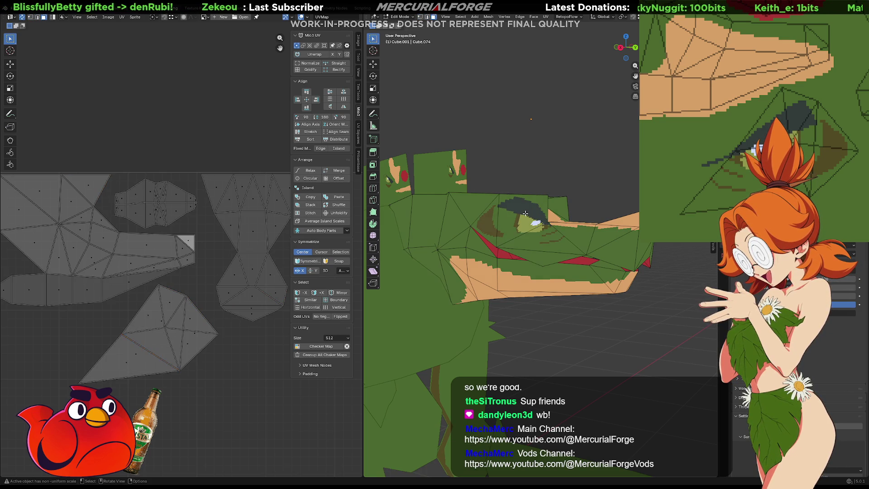
click(525, 213)
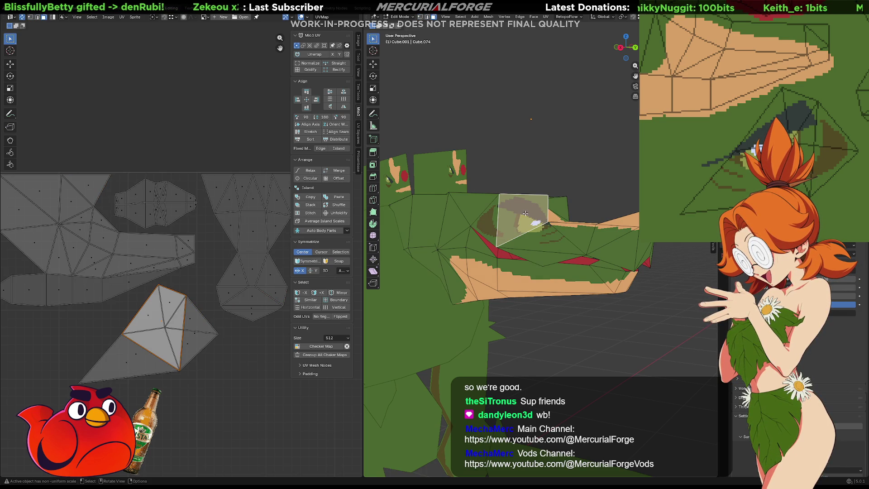
click(519, 17)
mouse_move(534, 18)
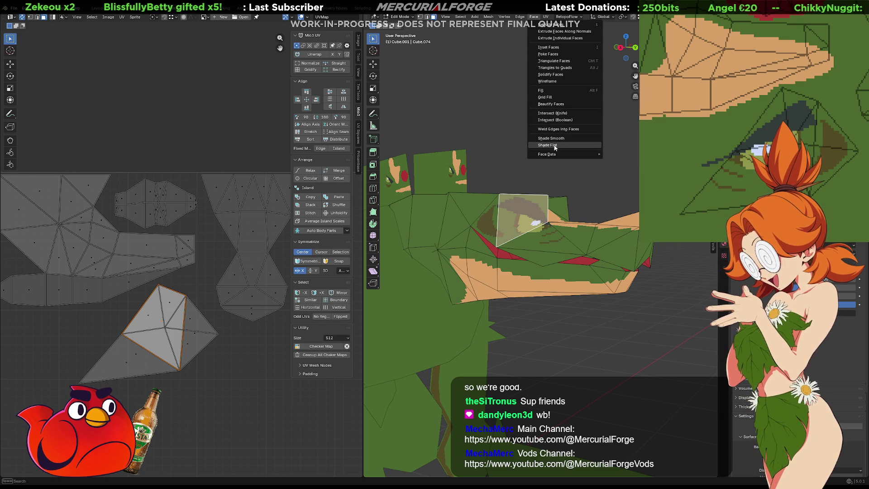
click(519, 17)
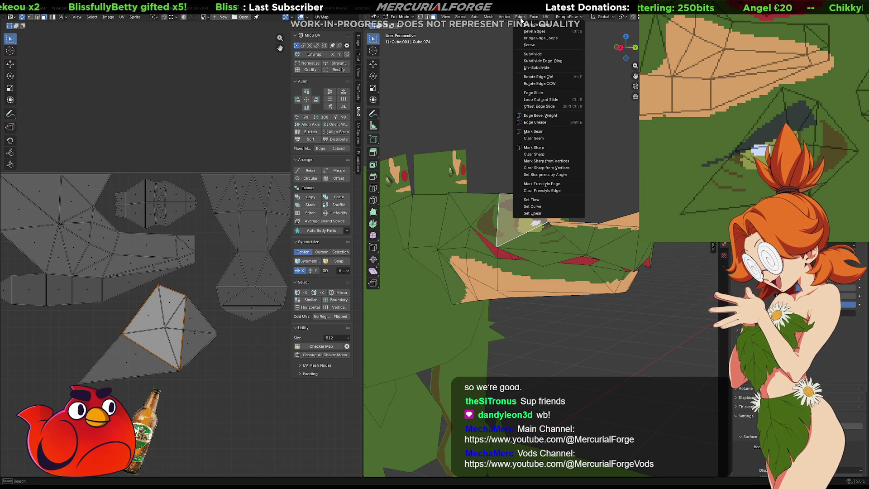
mouse_move(489, 18)
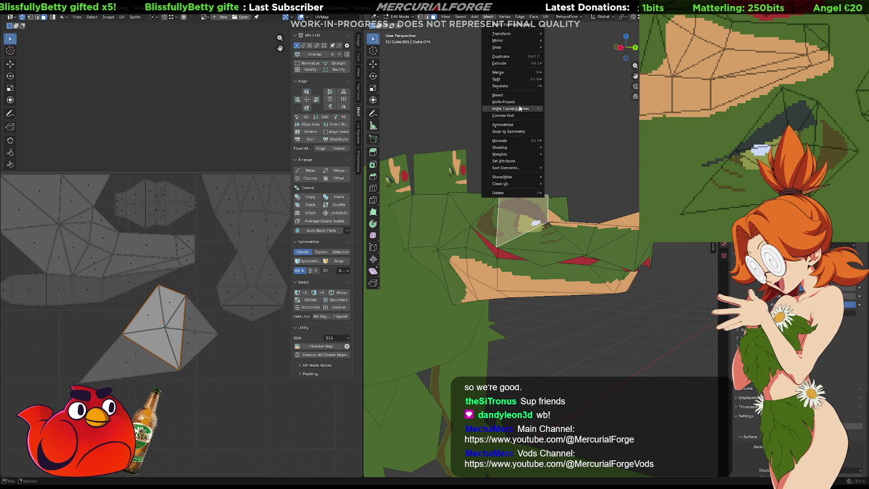
mouse_move(512, 185)
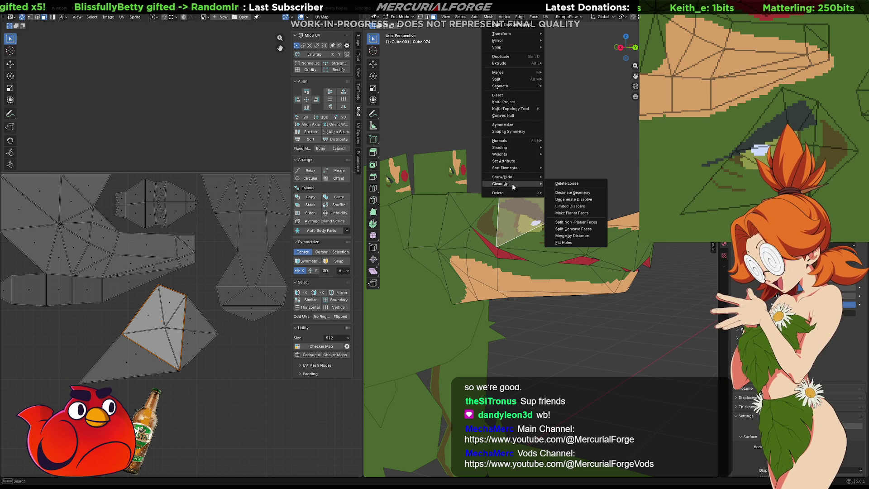
click(581, 213)
mouse_move(581, 213)
middle_down()
mouse_move(610, 247)
mouse_move(621, 243)
mouse_move(611, 256)
middle_up()
key(ctrl+z)
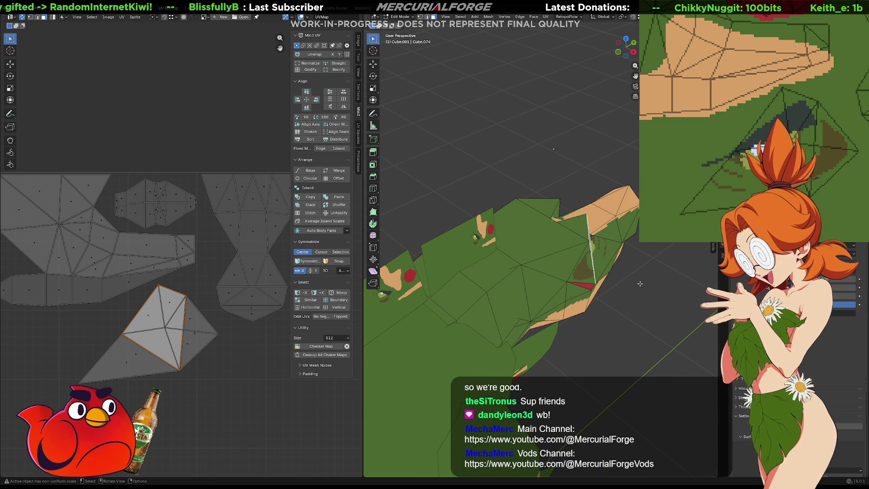
key(ctrl+z)
key(ctrl+z)
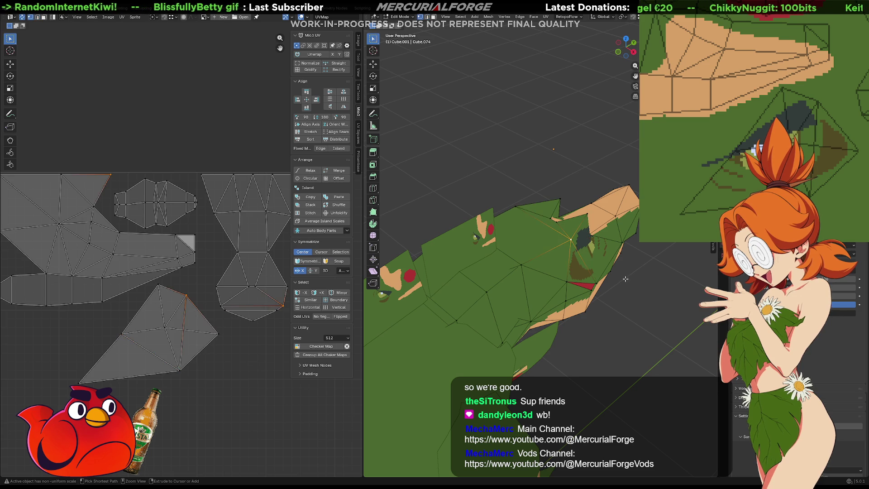
Step: Select another head face and apply Make Planar Faces to it
key(3)
click(583, 239)
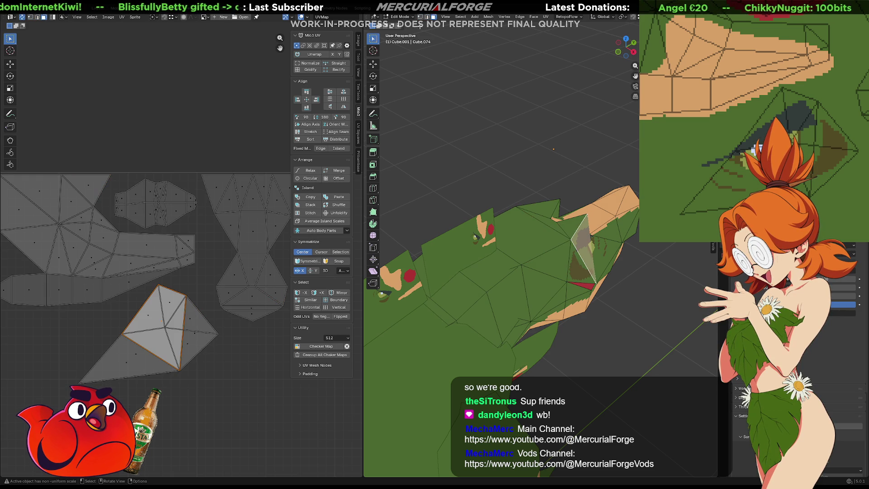
click(539, 18)
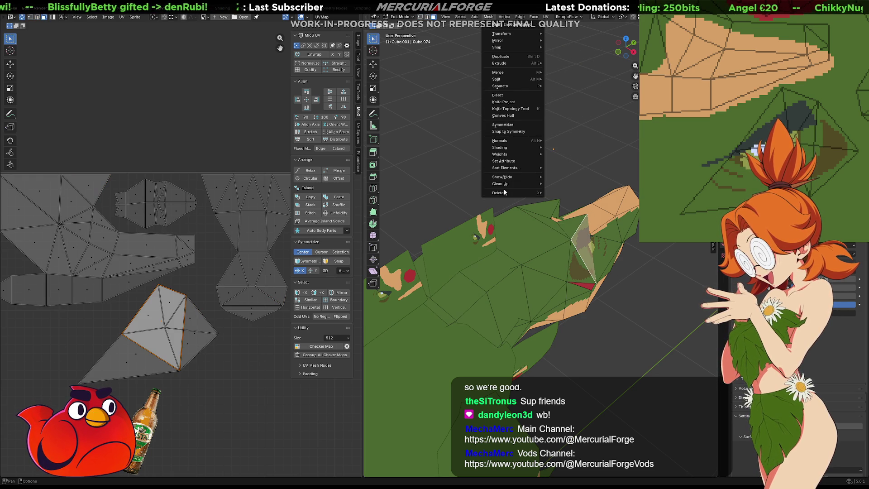
mouse_move(510, 183)
click(578, 213)
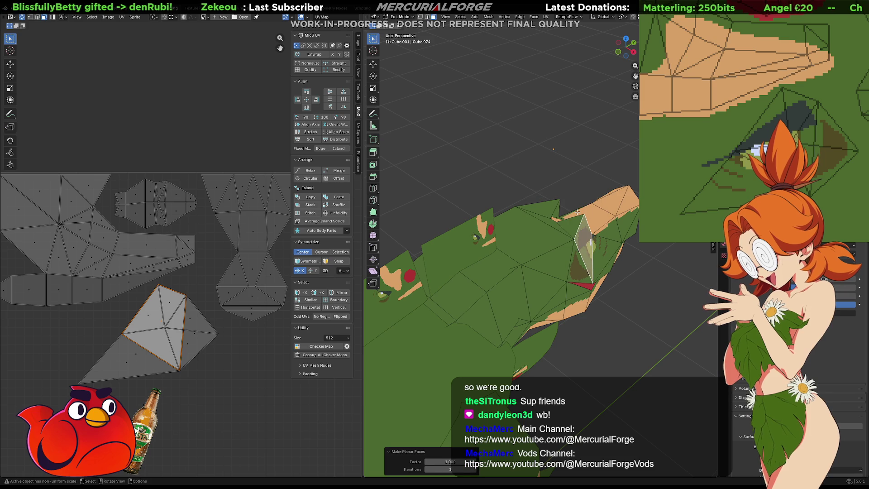
mouse_move(620, 210)
middle_down()
mouse_move(610, 194)
mouse_move(530, 196)
mouse_move(553, 188)
middle_up()
Step: Raise an edge and a vertex on the head straight up along Z
click(516, 200)
key(2)
click(518, 198)
key(g)
key(z)
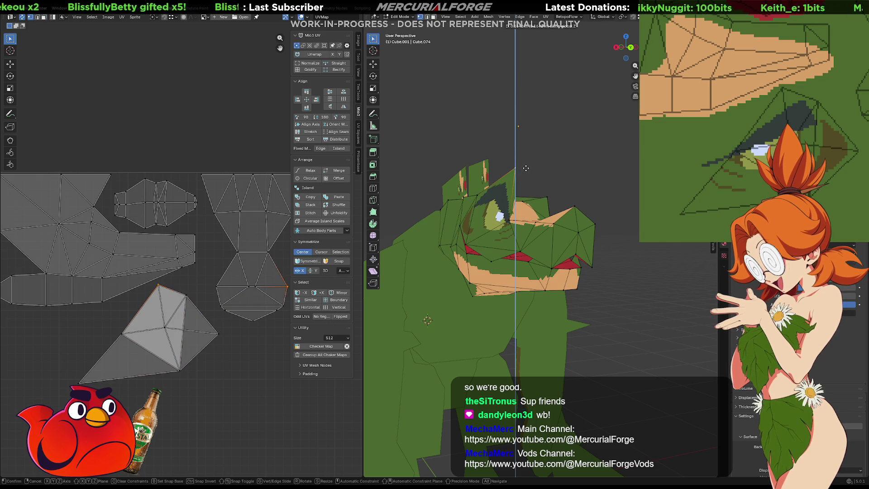
click(526, 168)
mouse_move(526, 168)
middle_down()
mouse_move(575, 186)
mouse_move(510, 187)
middle_up()
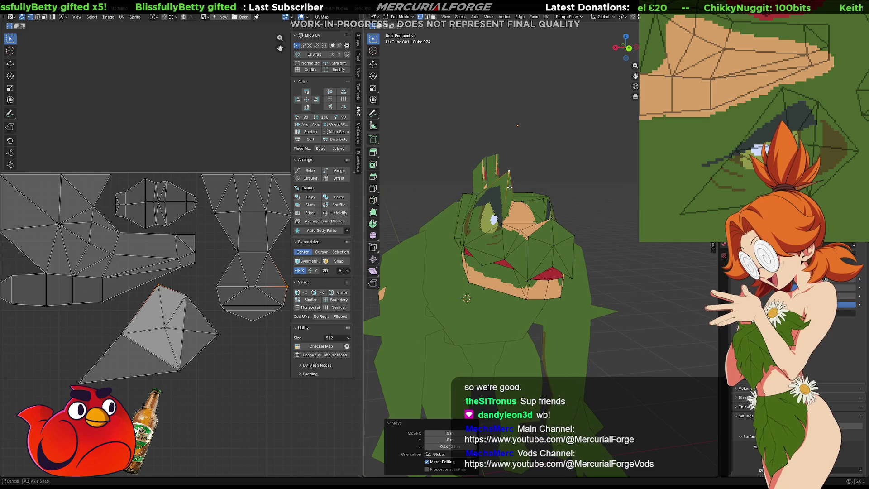
click(543, 199)
key(g)
key(z)
click(544, 171)
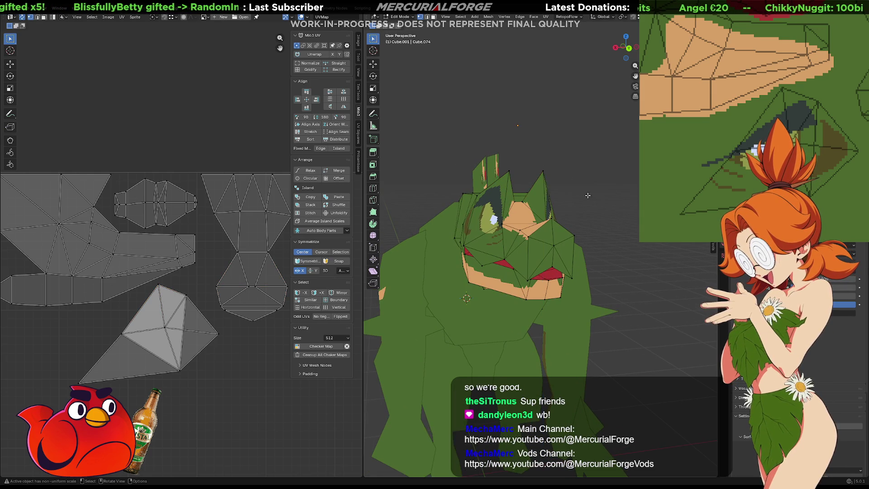
Step: Undo the last vertex move, inspect both sides of the head, and select a vertex near the eye
scroll(544, 171, up, 3)
mouse_move(544, 171)
middle_down()
mouse_move(520, 174)
mouse_move(564, 195)
mouse_move(517, 199)
mouse_move(622, 217)
middle_up()
scroll(568, 214, up, 5)
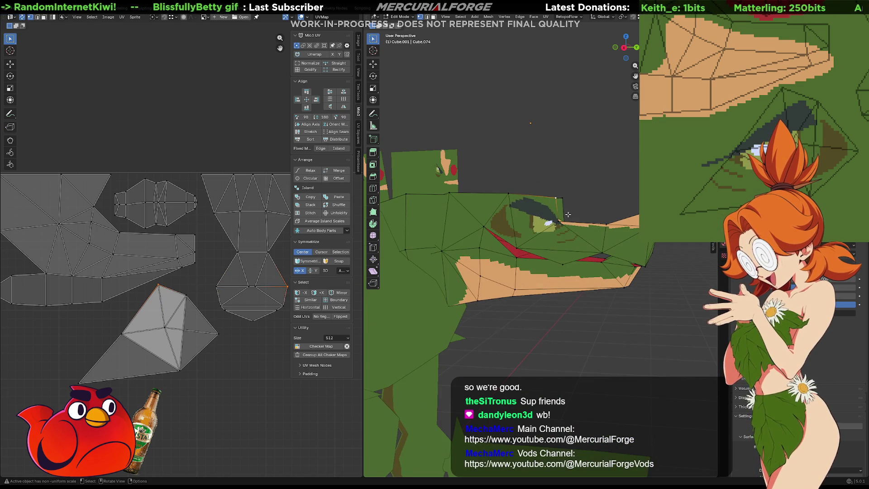
click(586, 206)
click(584, 205)
click(584, 205)
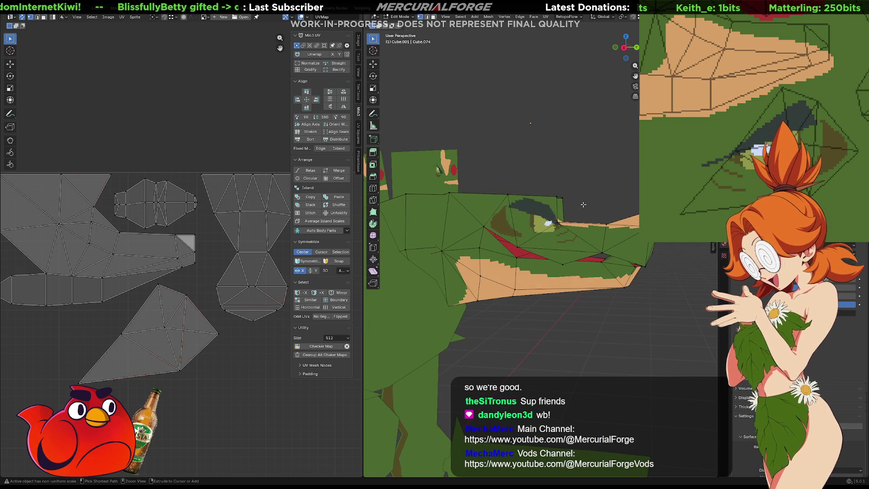
key(ctrl+z)
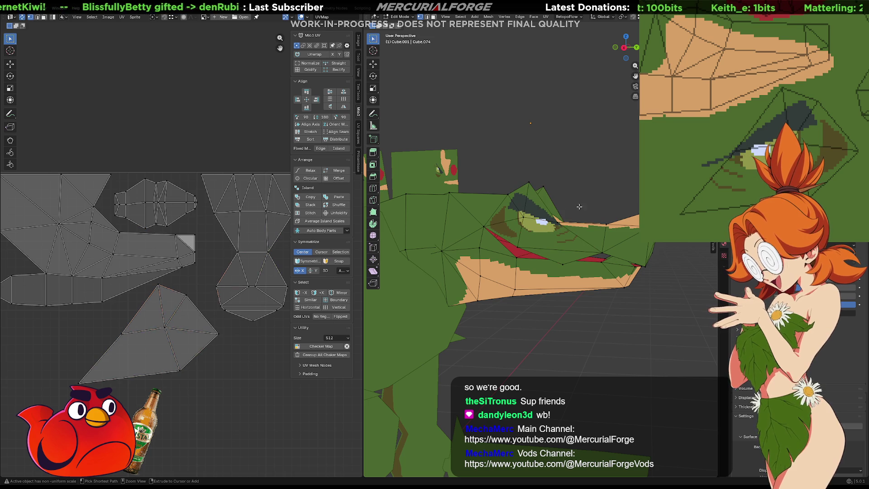
mouse_move(574, 209)
middle_down()
mouse_move(433, 209)
mouse_move(517, 223)
middle_up()
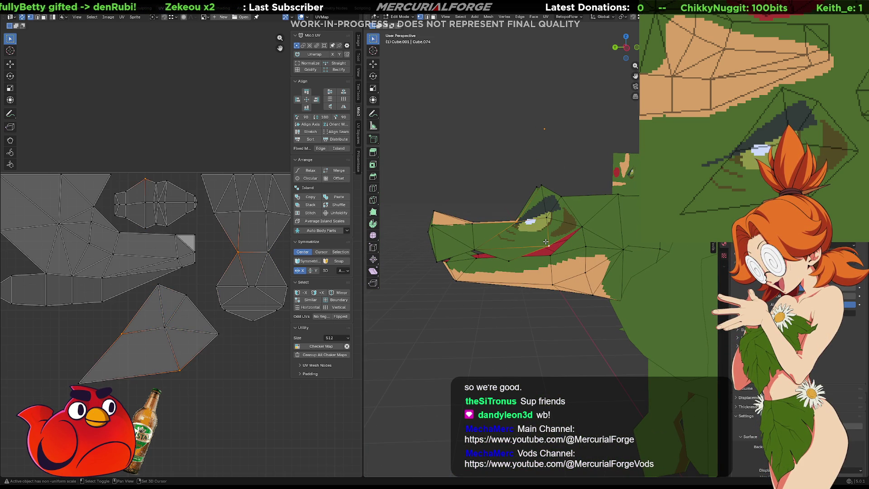
mouse_move(546, 241)
middle_down()
mouse_move(557, 206)
mouse_move(555, 227)
middle_up()
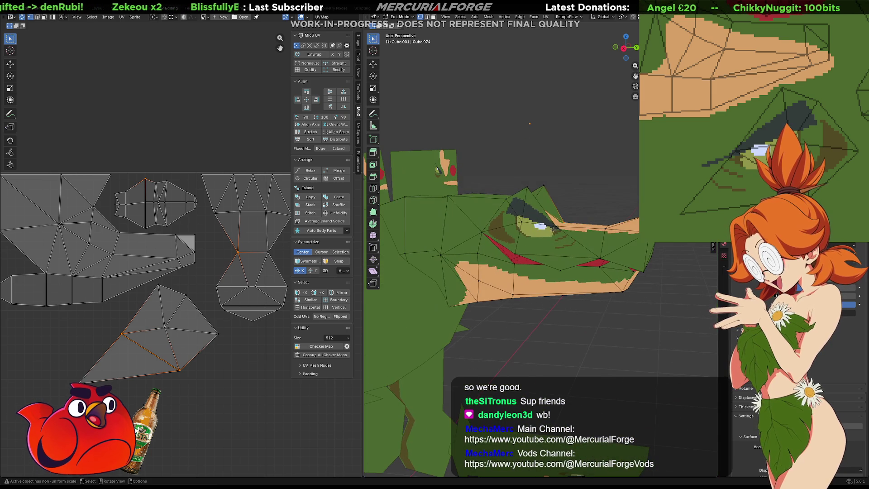
click(514, 250)
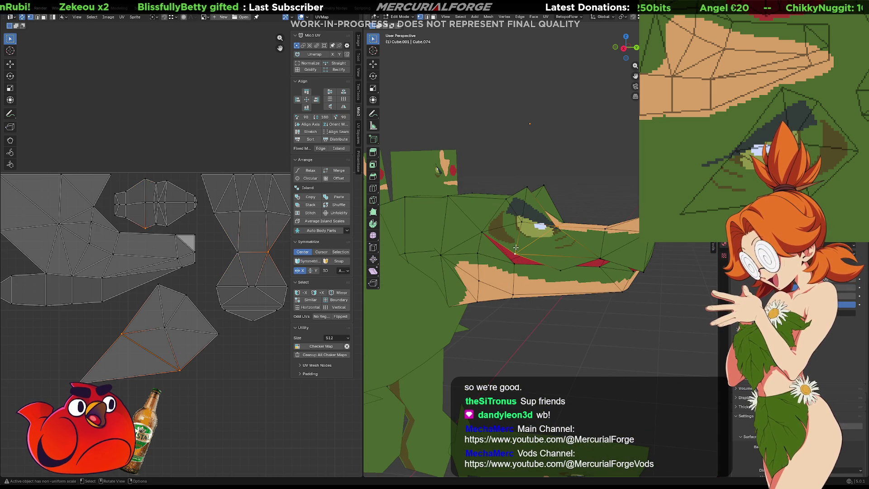
mouse_move(535, 221)
middle_down()
mouse_move(568, 219)
mouse_move(553, 217)
middle_up()
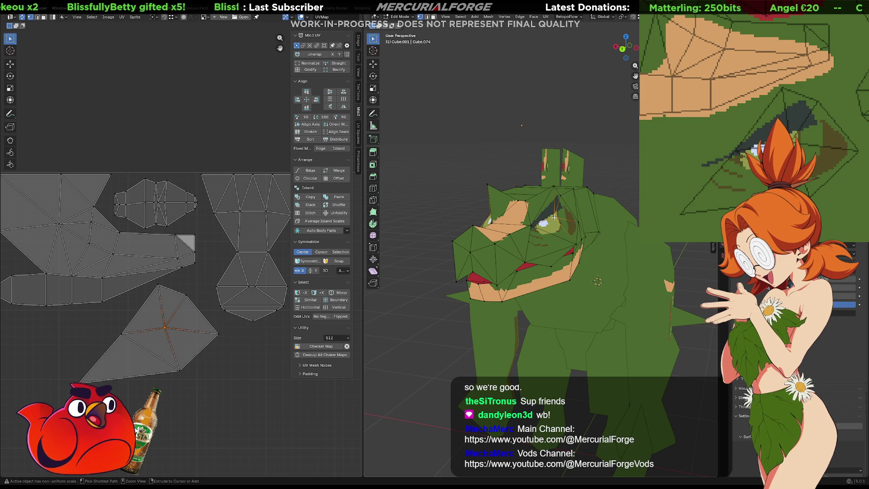
Step: Dissolve the extra vertex beside the eye and check the snout from several angles
key(ctrl+x)
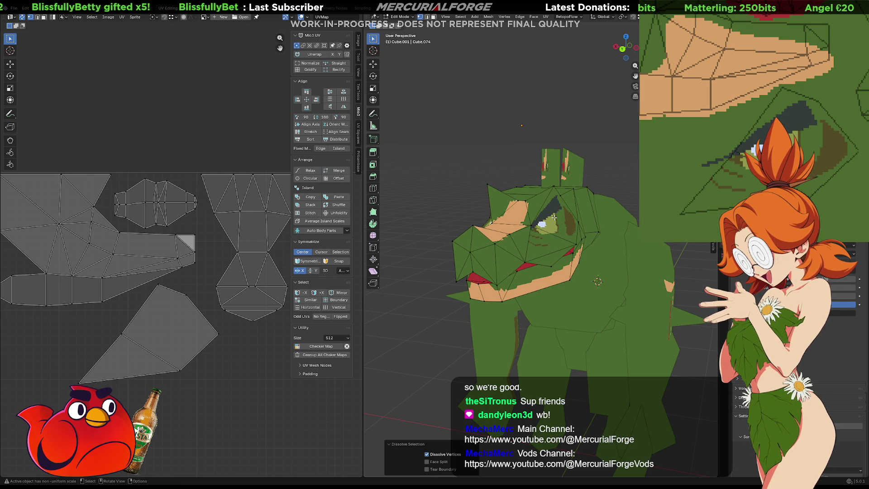
middle_drag(555, 215, 563, 200)
shift+click(565, 196)
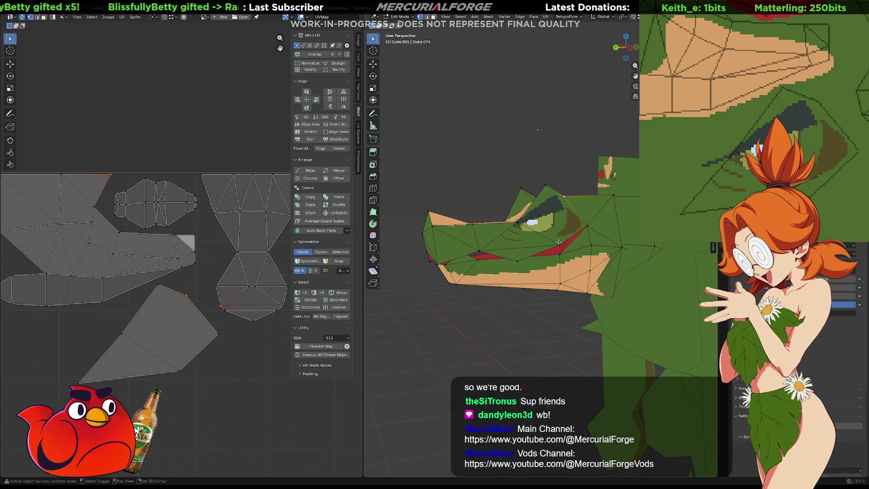
mouse_move(559, 242)
middle_down()
mouse_move(573, 215)
mouse_move(493, 199)
middle_up()
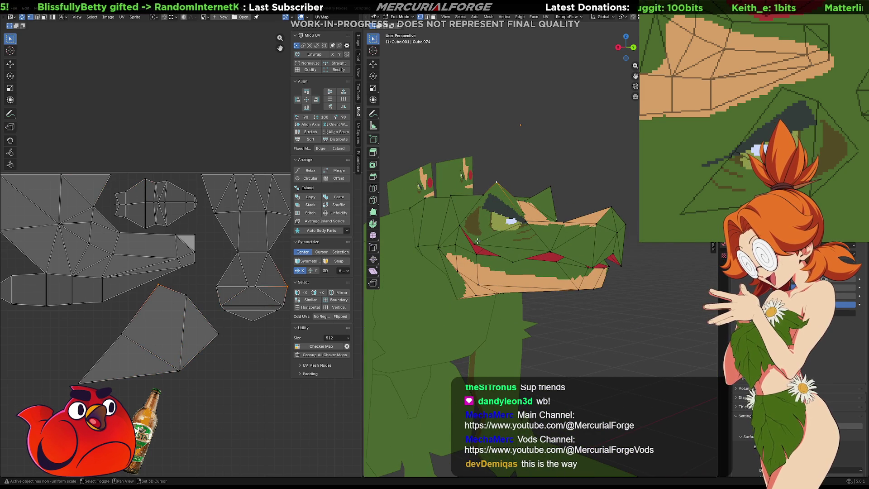
middle_drag(492, 230, 576, 228)
mouse_move(578, 229)
middle_down()
mouse_move(405, 223)
mouse_move(494, 220)
mouse_move(552, 247)
middle_up()
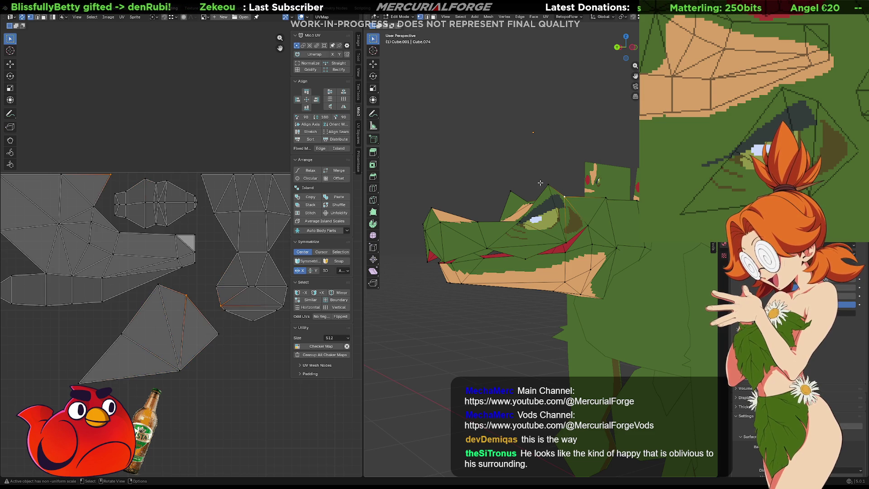
middle_drag(532, 191, 546, 196)
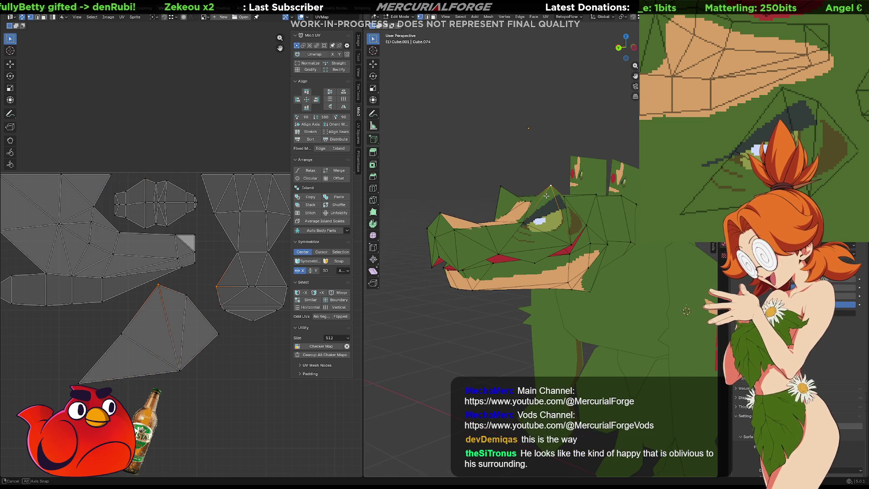
Step: Try selecting edge loops across the head, undoing the last selection change
alt+click(510, 168)
alt+click(510, 168)
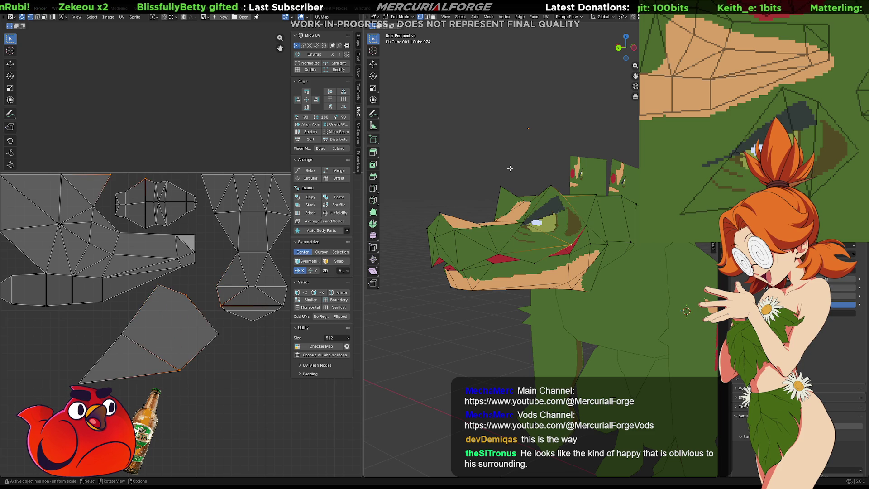
ctrl+click(510, 168)
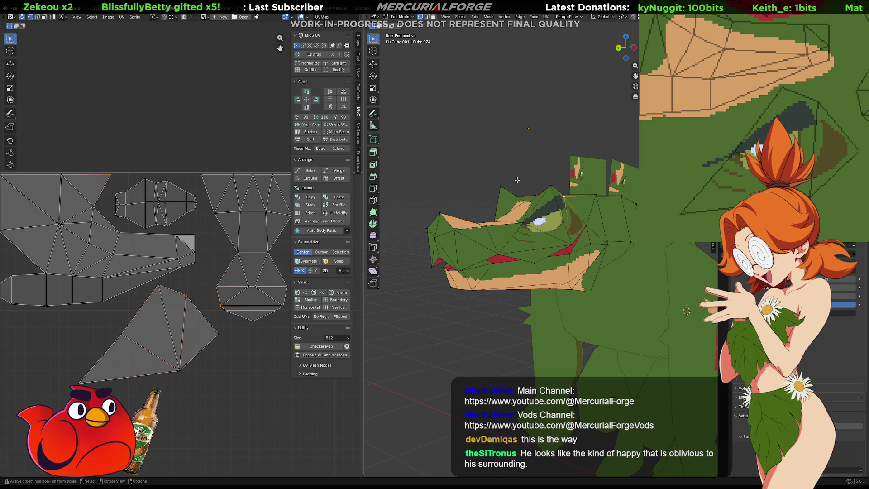
mouse_move(520, 192)
middle_down()
mouse_move(602, 195)
mouse_move(538, 198)
middle_up()
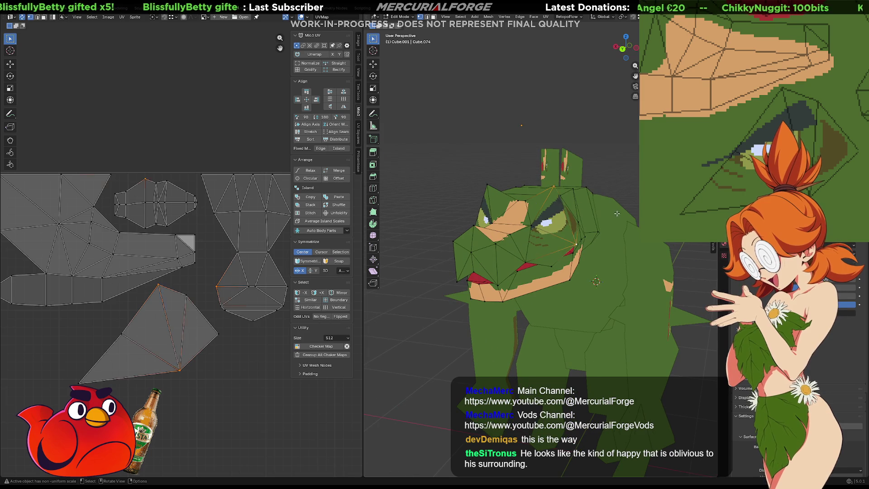
mouse_move(618, 213)
middle_down()
mouse_move(515, 211)
mouse_move(522, 209)
middle_up()
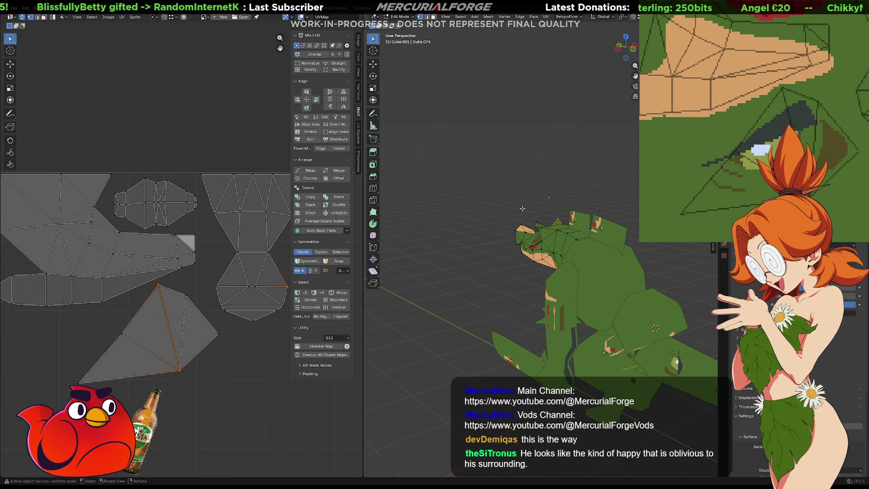
key(ctrl+z)
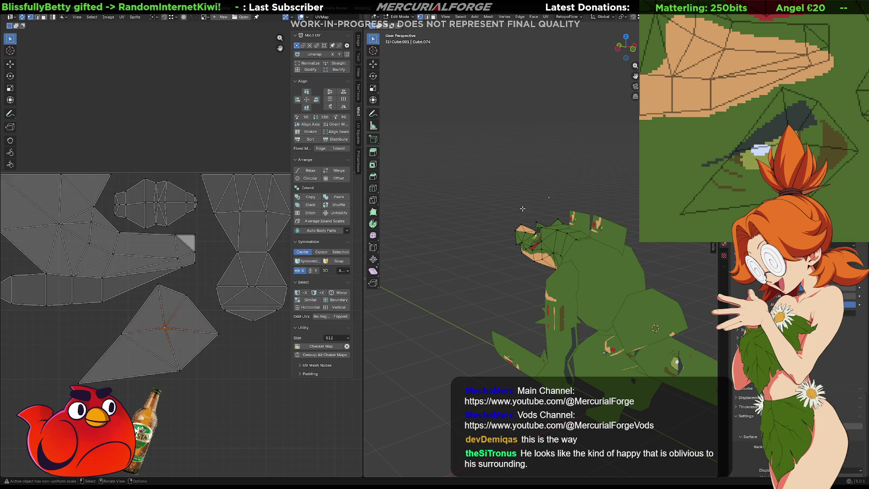
mouse_move(523, 209)
middle_down()
mouse_move(578, 209)
mouse_move(532, 198)
middle_up()
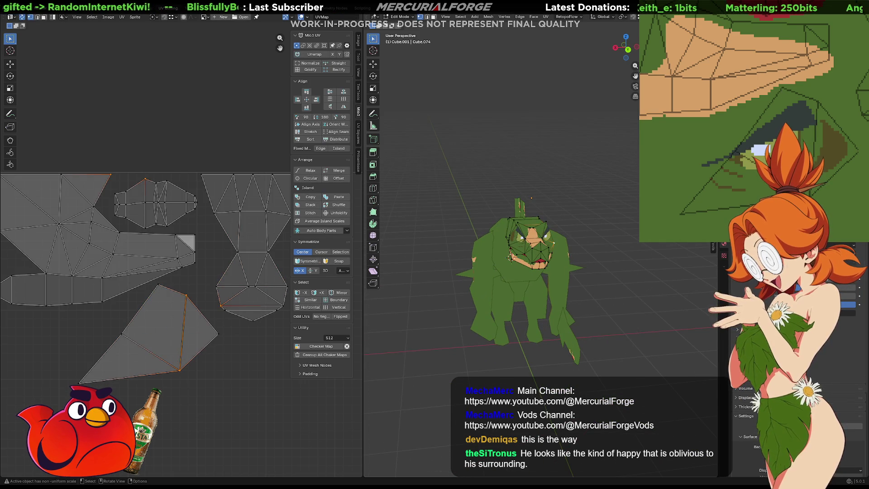
Step: Re-enter Edit Mode on head mesh Cube.074 and select edges near the eye
key(Tab)
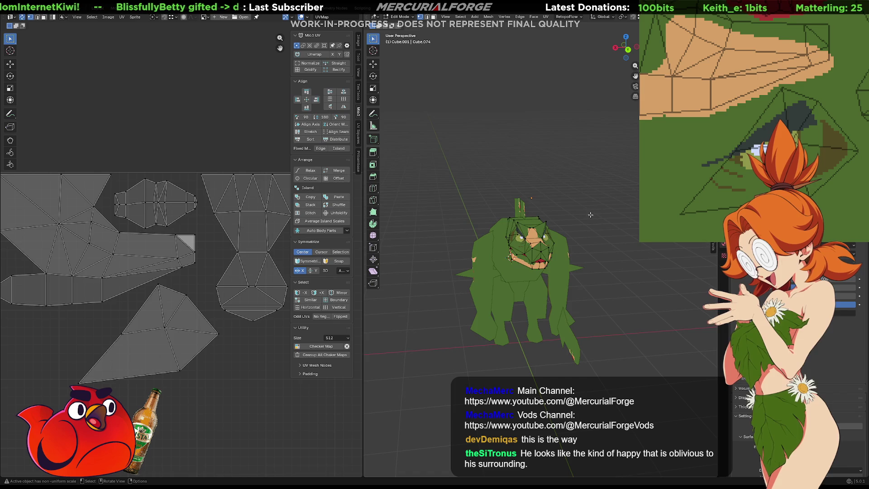
scroll(596, 230, up, 5)
mouse_move(596, 230)
middle_down()
mouse_move(486, 213)
mouse_move(656, 228)
mouse_move(521, 209)
middle_up()
click(485, 213)
key(Tab)
click(551, 225)
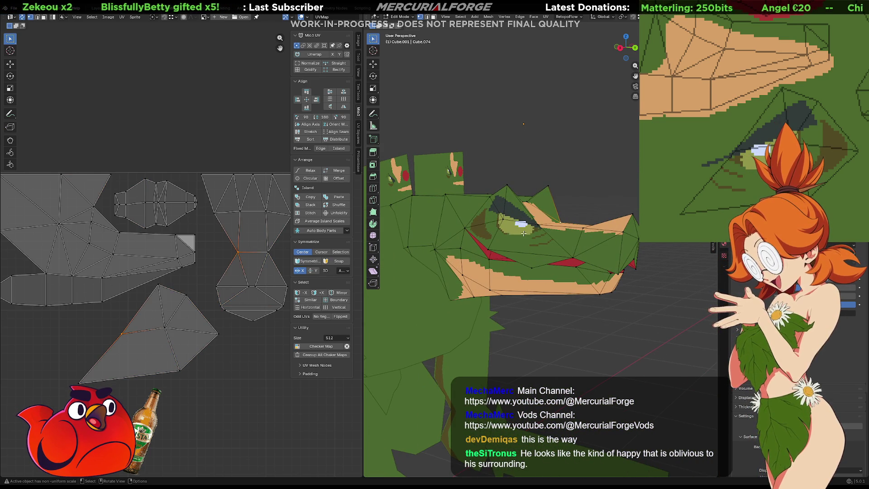
click(561, 220)
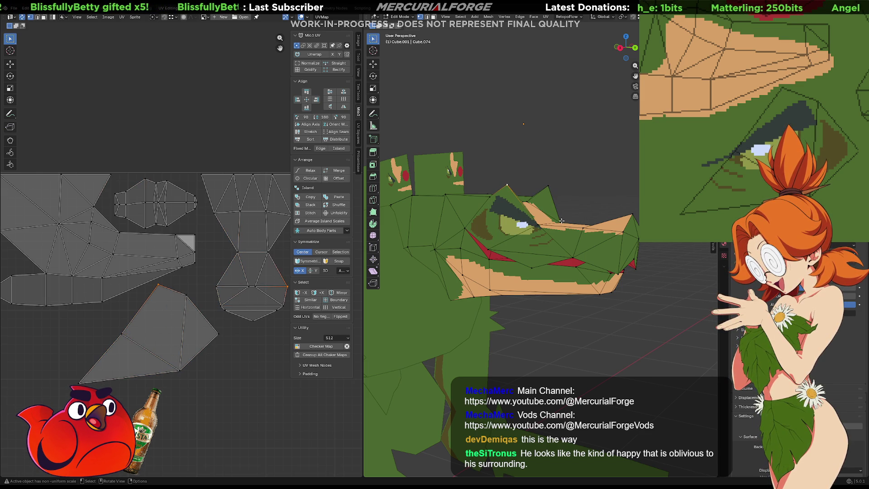
Step: Select a vertex above the eye on the opposite side and begin moving it
mouse_move(517, 205)
middle_down()
mouse_move(470, 206)
mouse_move(497, 209)
mouse_move(559, 243)
mouse_move(540, 249)
middle_up()
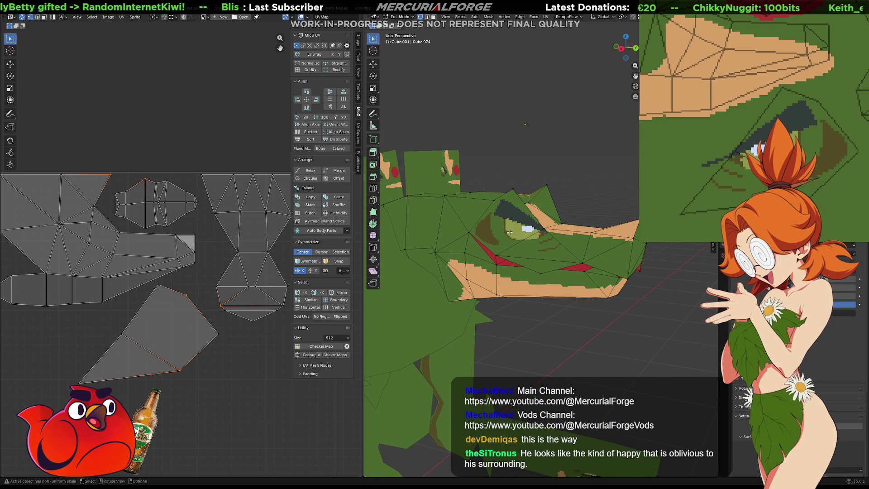
click(494, 208)
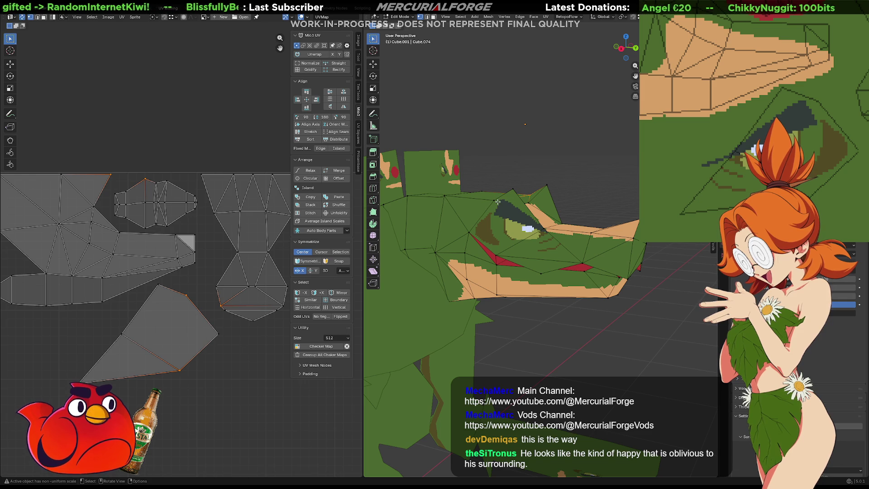
click(474, 233)
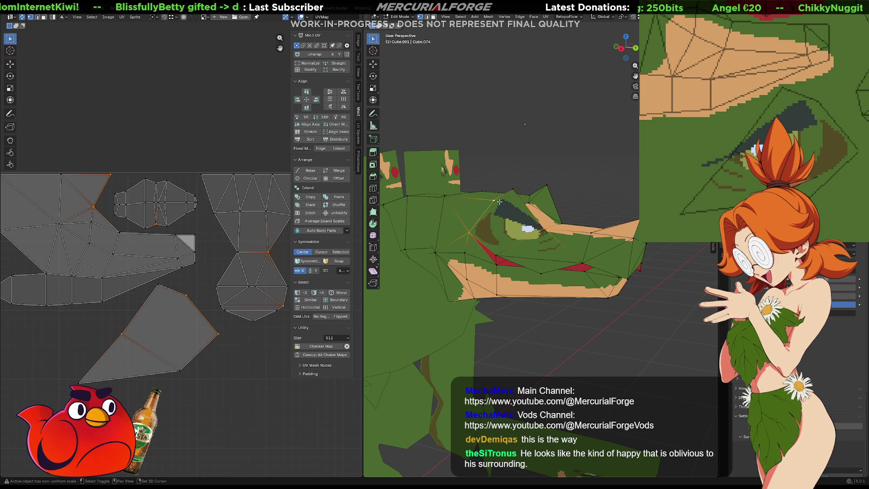
key(l)
click(579, 202)
middle_drag(637, 218, 514, 221)
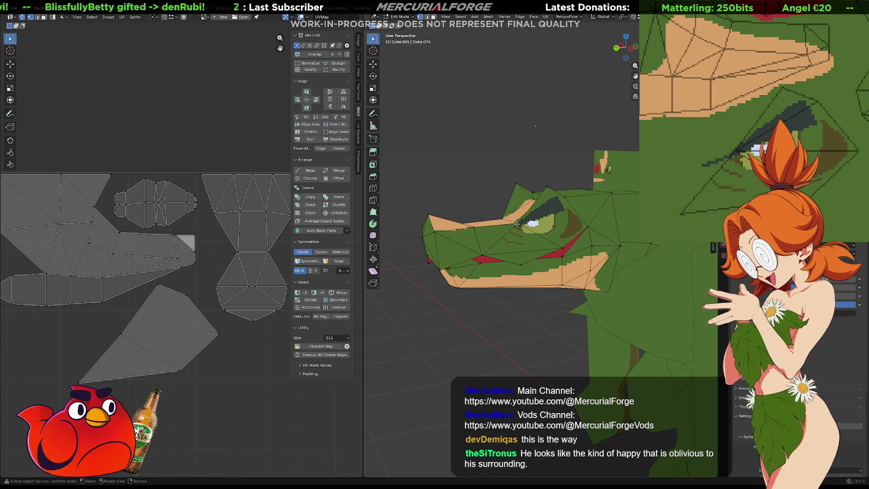
click(587, 226)
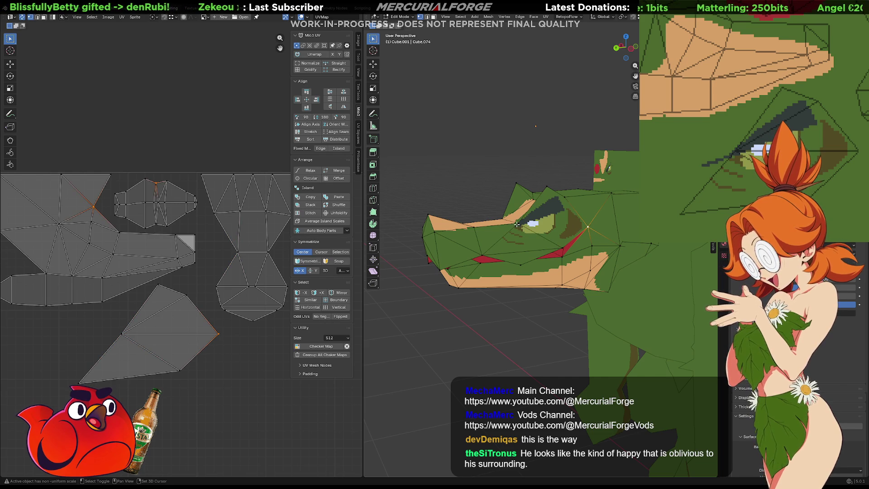
scroll(565, 196, up, 3)
key(g)
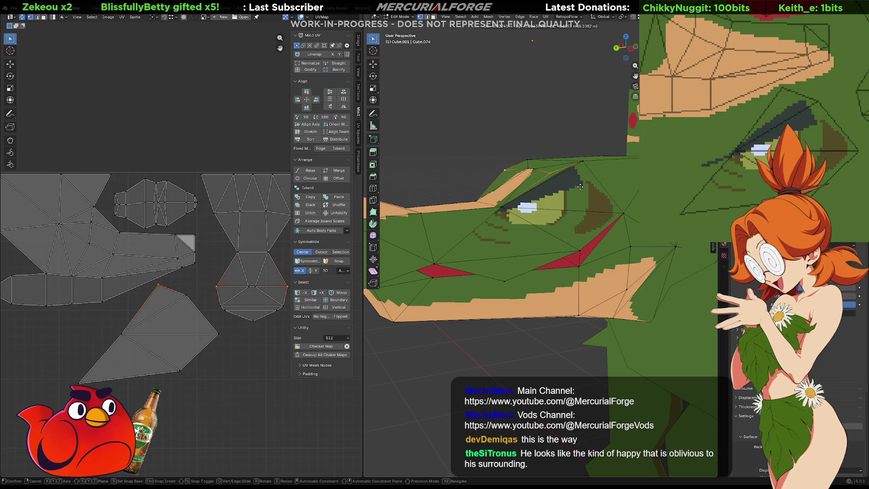
Step: Raise the brow vertex in several moves to form a pointed ridge above the eye
click(595, 190)
mouse_move(595, 190)
middle_down()
mouse_move(603, 179)
mouse_move(592, 141)
middle_up()
scroll(592, 139, down, 3)
key(g)
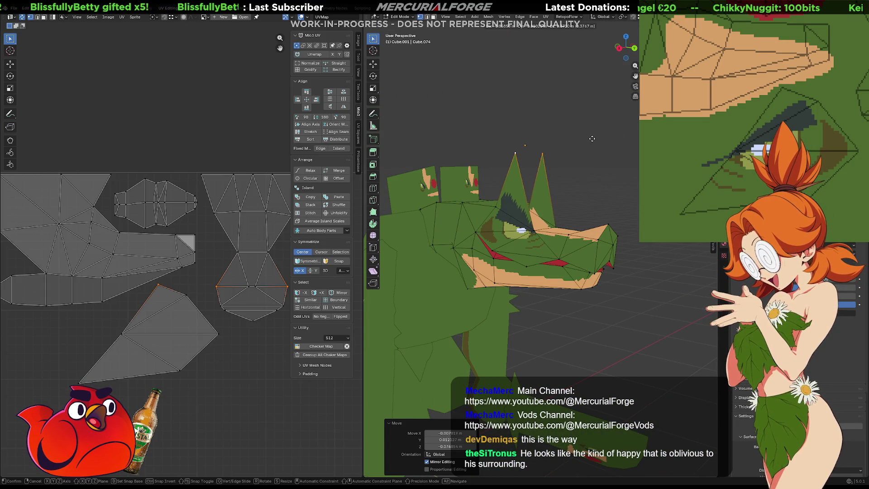
click(585, 154)
mouse_move(585, 154)
middle_down()
mouse_move(575, 176)
mouse_move(523, 195)
mouse_move(541, 174)
mouse_move(516, 178)
mouse_move(627, 202)
mouse_move(582, 207)
mouse_move(382, 187)
middle_up()
key(g)
click(550, 172)
Step: Push the brow vertex up and left, keeping the raised brow spikes
key(g)
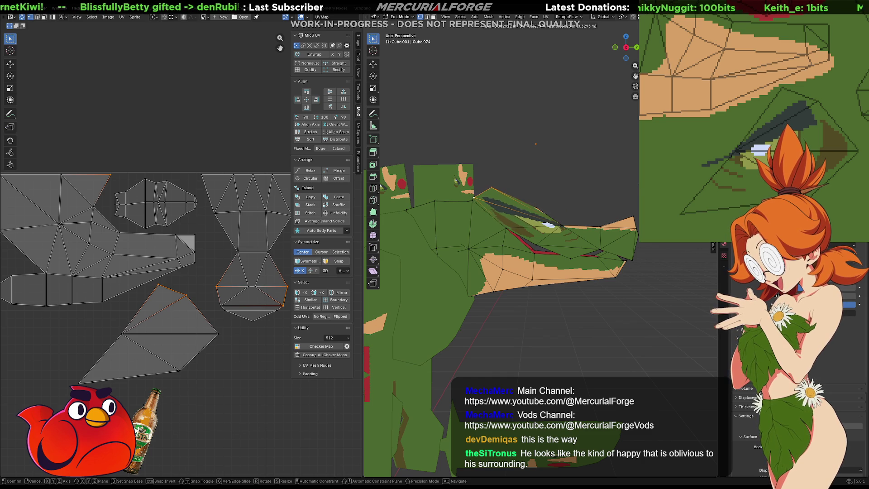
click(381, 186)
mouse_move(382, 187)
middle_down()
mouse_move(532, 200)
mouse_move(541, 292)
mouse_move(559, 258)
middle_up()
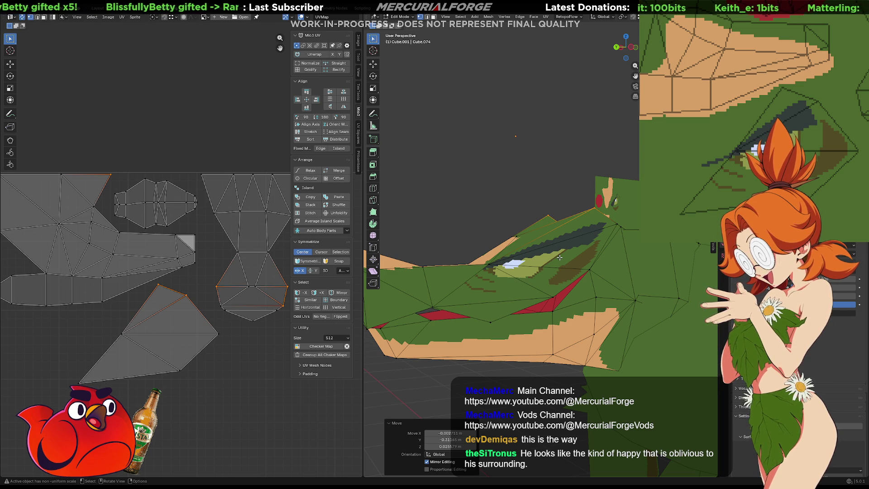
click(544, 182)
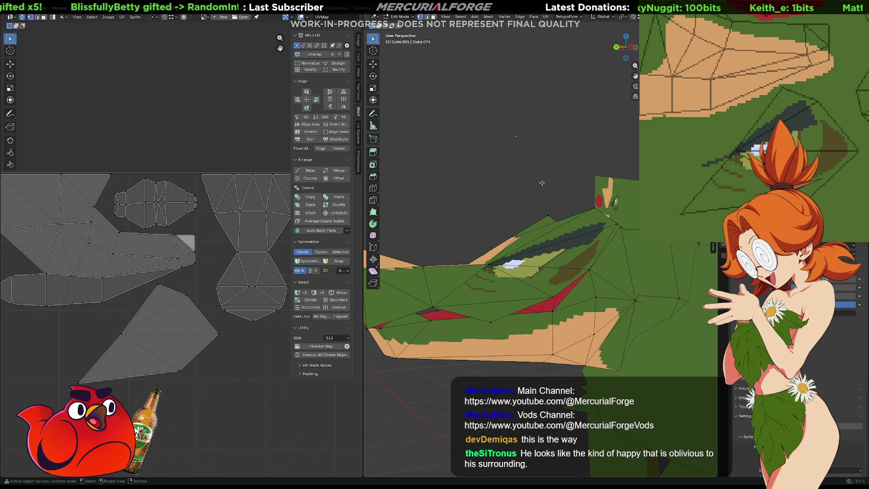
key(ctrl+z)
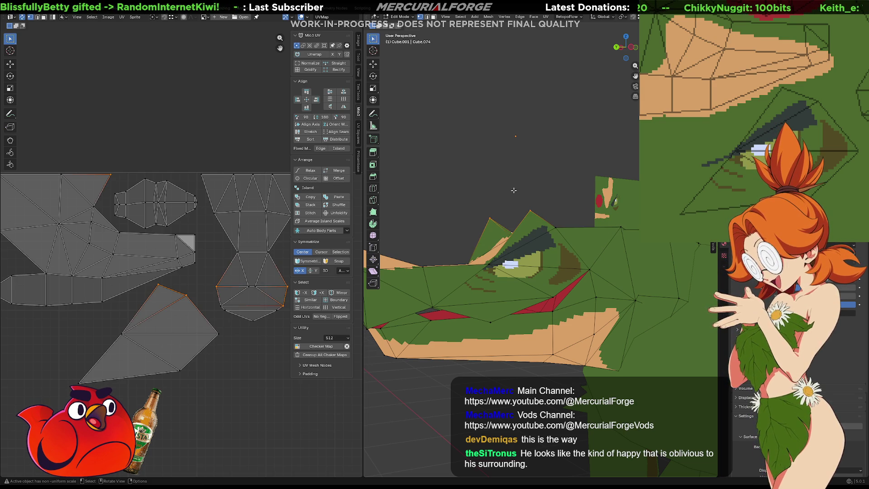
scroll(541, 182, down, 5)
mouse_move(535, 178)
middle_down()
mouse_move(624, 180)
mouse_move(588, 195)
middle_up()
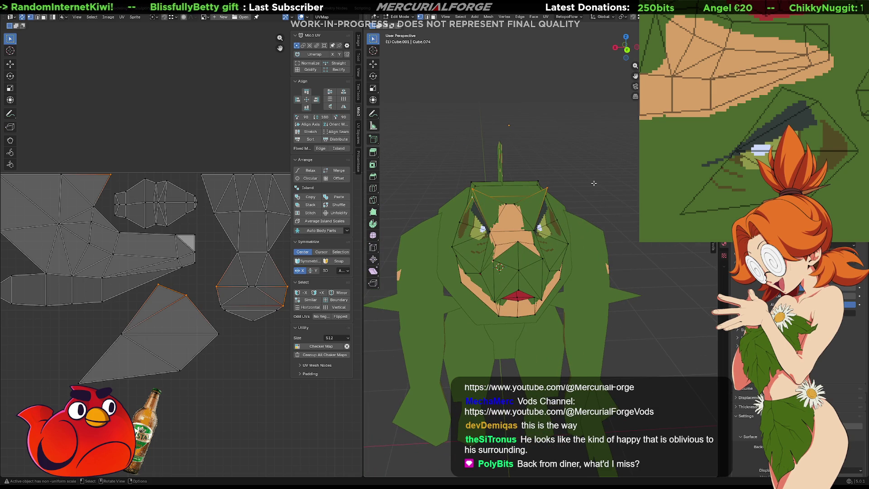
Step: Scale the selected eye edges along Z to about 2.112, then return to Object Mode
key(ctrl+z)
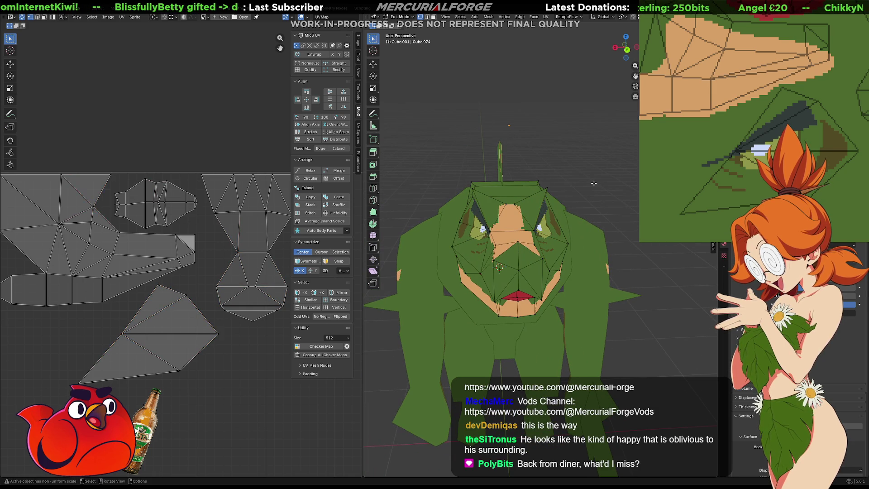
key(ctrl+z)
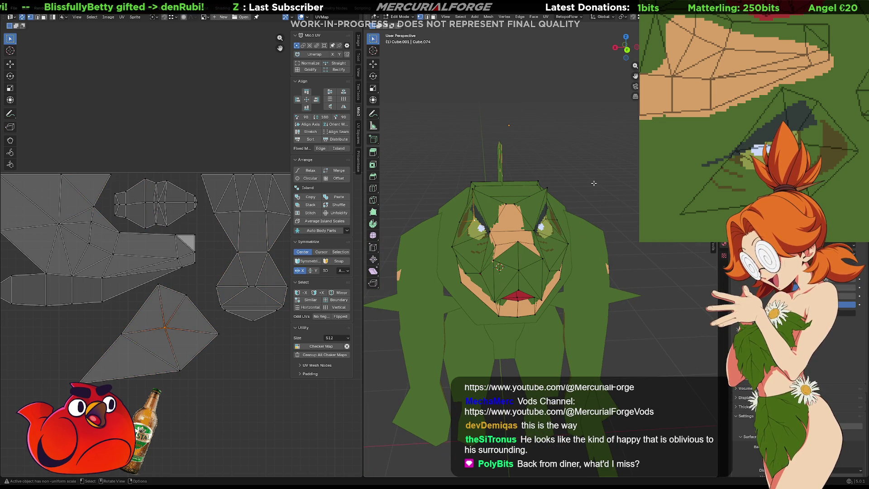
mouse_move(591, 242)
middle_down()
mouse_move(539, 256)
mouse_move(589, 256)
middle_up()
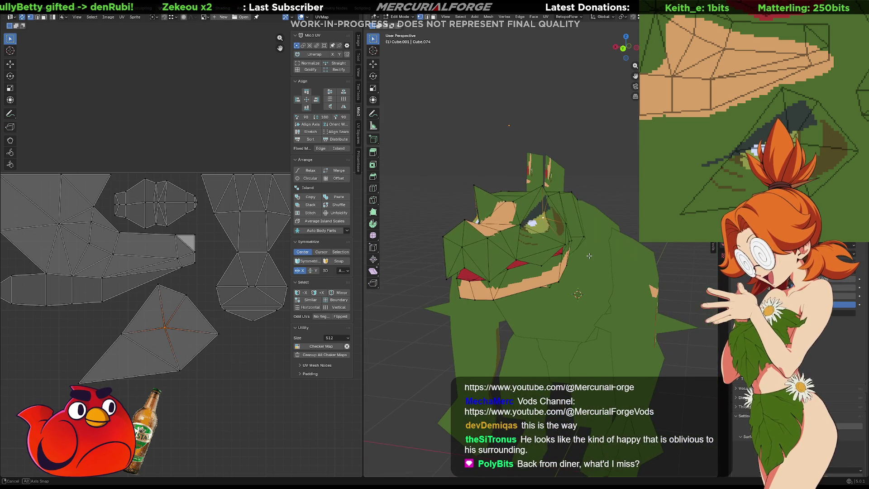
key(s)
key(z)
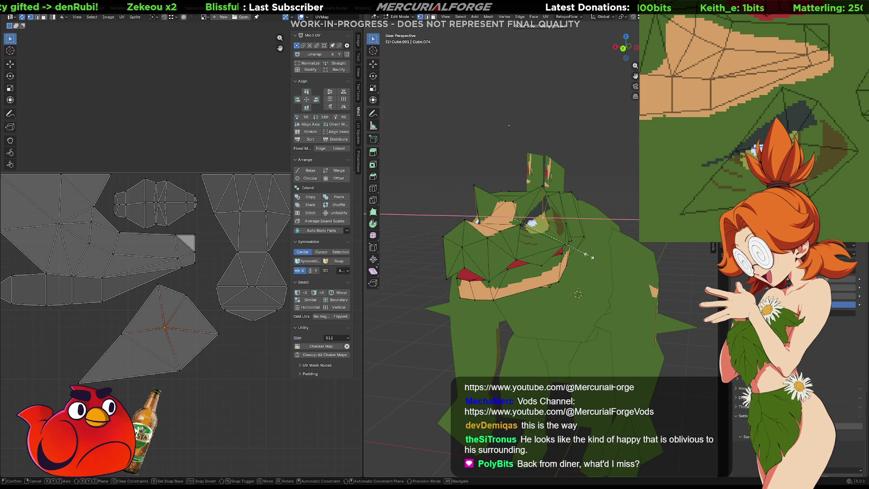
click(691, 260)
mouse_move(691, 260)
middle_down()
mouse_move(453, 256)
mouse_move(538, 247)
mouse_move(506, 255)
mouse_move(631, 252)
middle_up()
scroll(494, 233, up, 2)
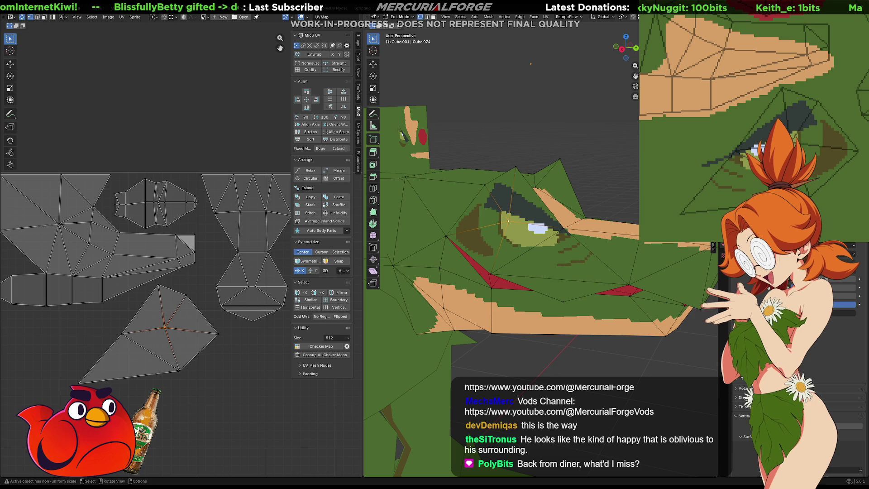
key(Tab)
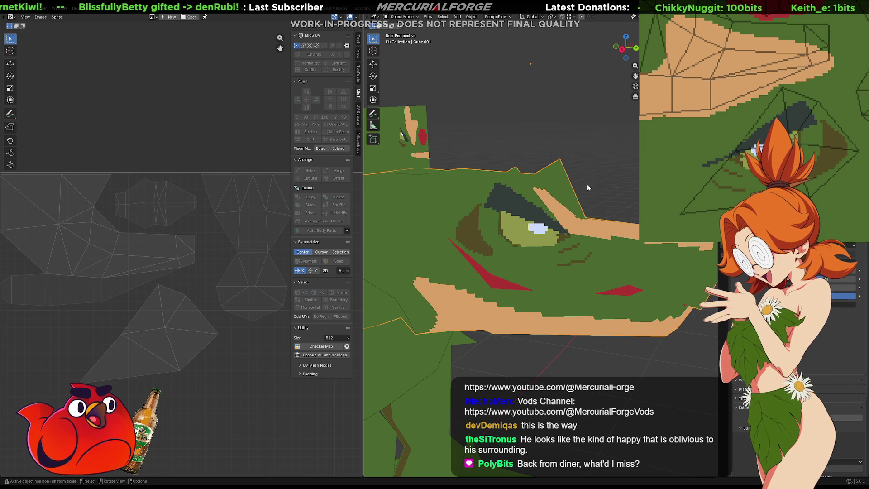
Step: Brush a dark triangular eyelid above the eye, undoing the stray strokes
middle_drag(587, 183, 579, 192)
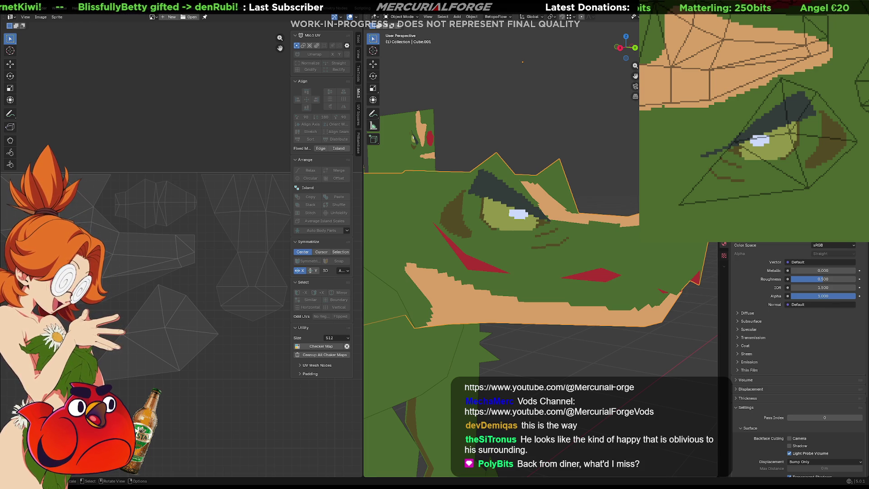
click(508, 138)
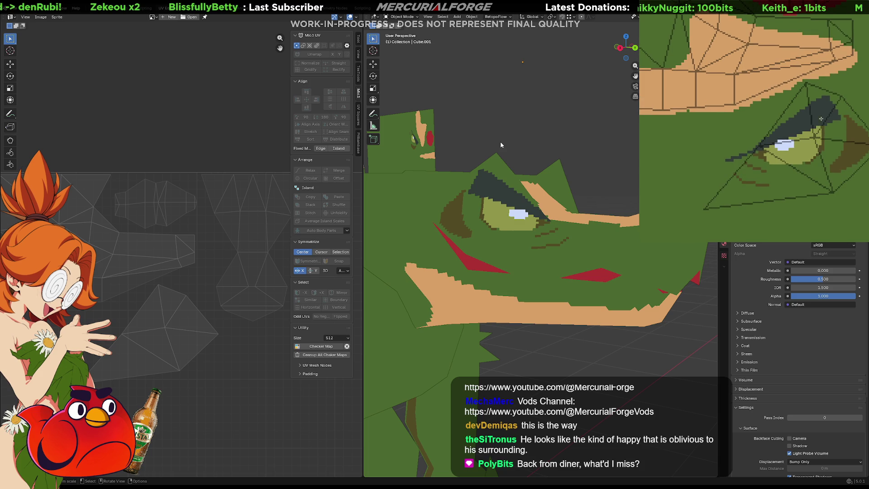
mouse_move(828, 104)
mouse_down()
mouse_move(806, 81)
mouse_move(777, 127)
mouse_up()
key(ctrl+z)
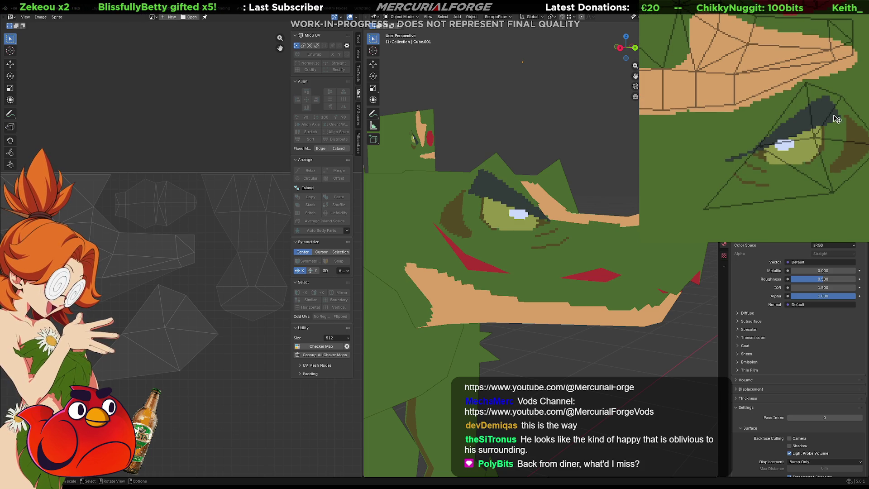
key(ctrl+z)
mouse_move(821, 91)
mouse_down()
mouse_move(805, 82)
mouse_move(774, 124)
mouse_move(815, 121)
mouse_move(819, 129)
mouse_move(814, 117)
mouse_move(766, 149)
mouse_move(813, 131)
mouse_up()
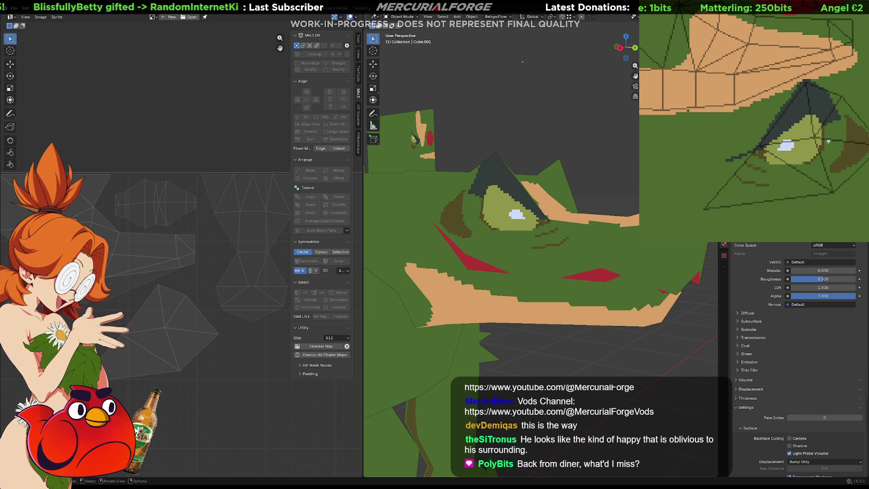
Step: Darken the eye's outer corner and edge to finish the lid
mouse_move(835, 123)
mouse_down()
mouse_move(826, 151)
mouse_move(803, 164)
mouse_up()
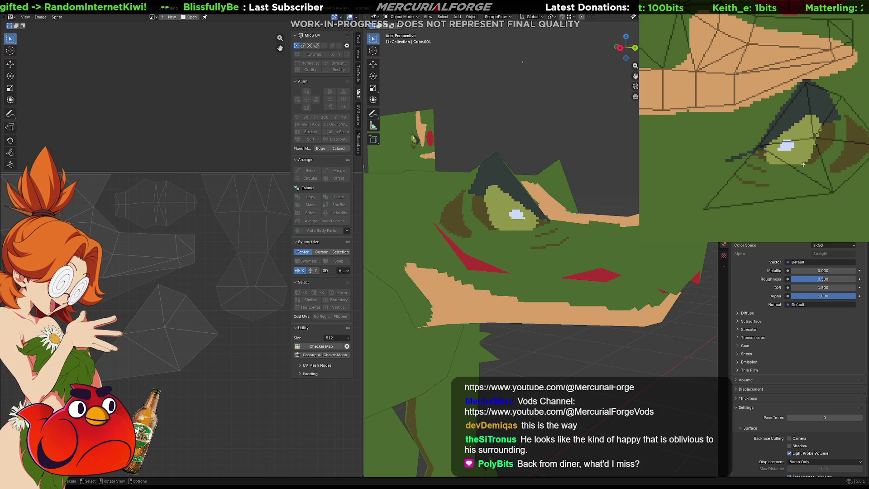
drag(834, 123, 840, 121)
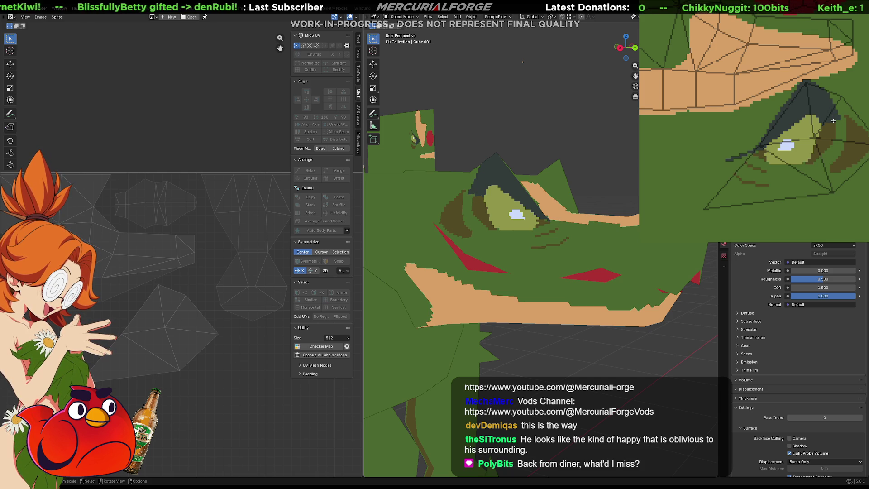
scroll(514, 214, down, 5)
mouse_move(498, 215)
middle_down()
mouse_move(513, 215)
mouse_move(493, 209)
mouse_move(561, 222)
middle_up()
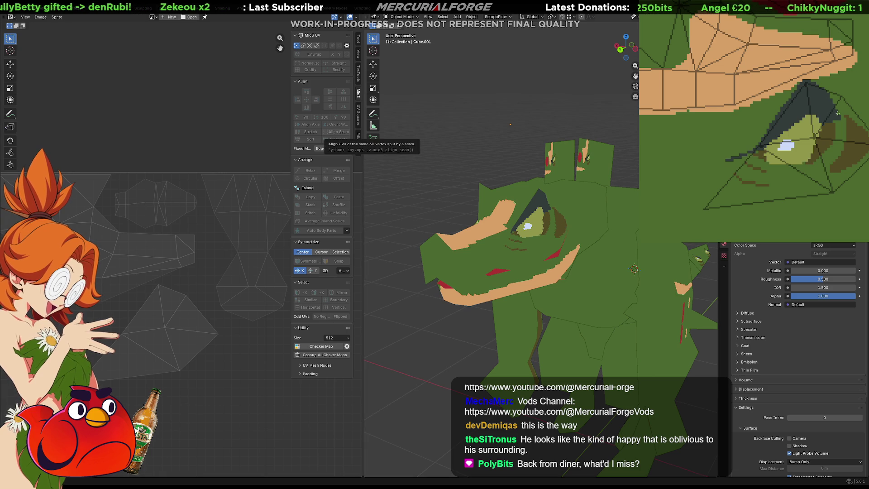
Step: Try dark green patches along the tan snout strip, undoing each attempt
middle_drag(849, 74, 737, 146)
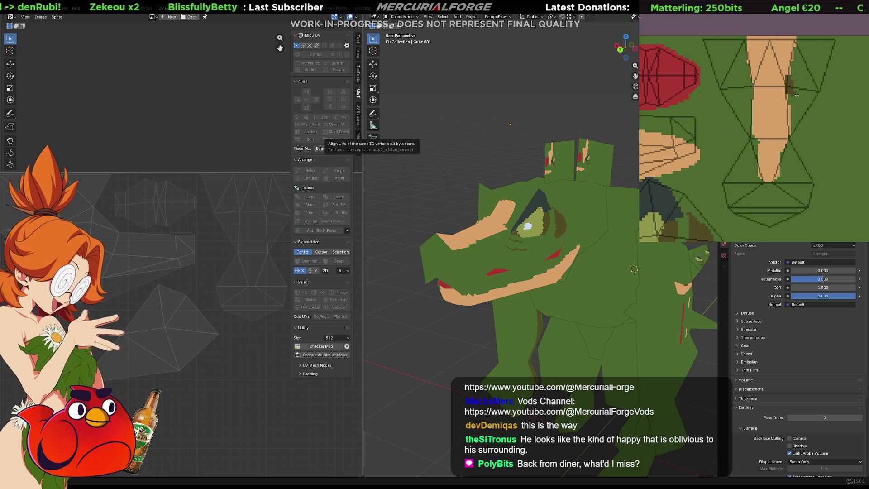
mouse_move(790, 141)
mouse_down()
mouse_move(782, 176)
mouse_move(803, 177)
mouse_up()
key(ctrl+z)
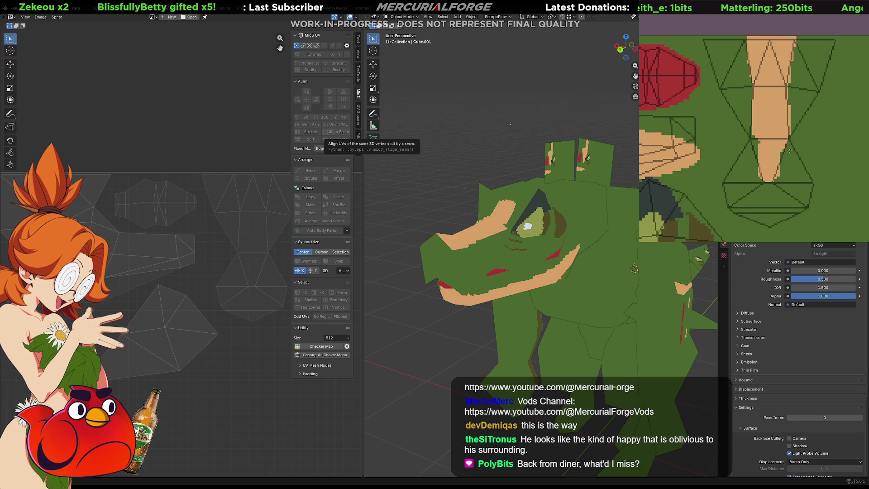
mouse_move(789, 128)
mouse_down()
mouse_move(783, 149)
mouse_move(794, 122)
mouse_up()
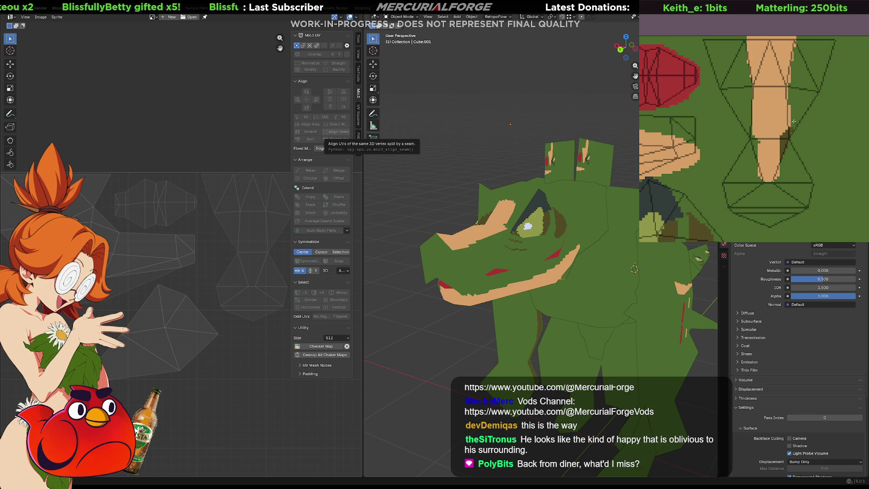
key(ctrl+z)
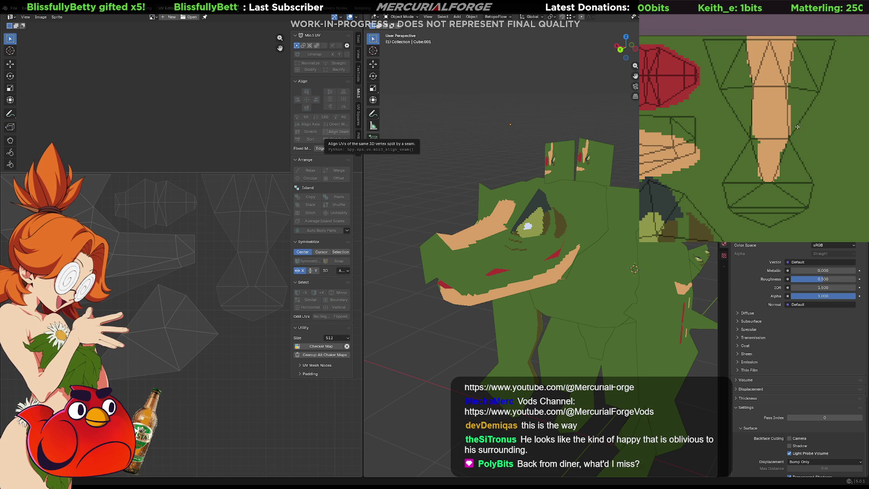
mouse_move(799, 123)
mouse_down()
mouse_move(785, 136)
mouse_move(792, 144)
mouse_up()
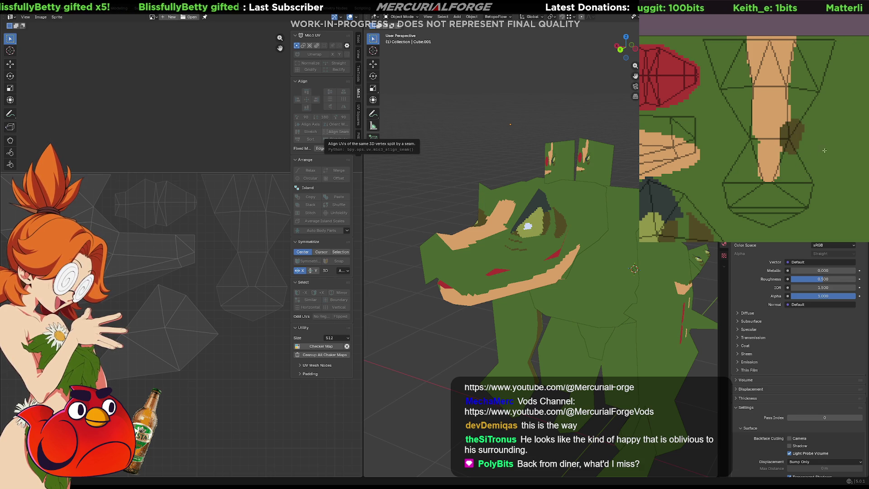
mouse_move(407, 224)
middle_down()
mouse_move(460, 223)
mouse_move(439, 222)
middle_up()
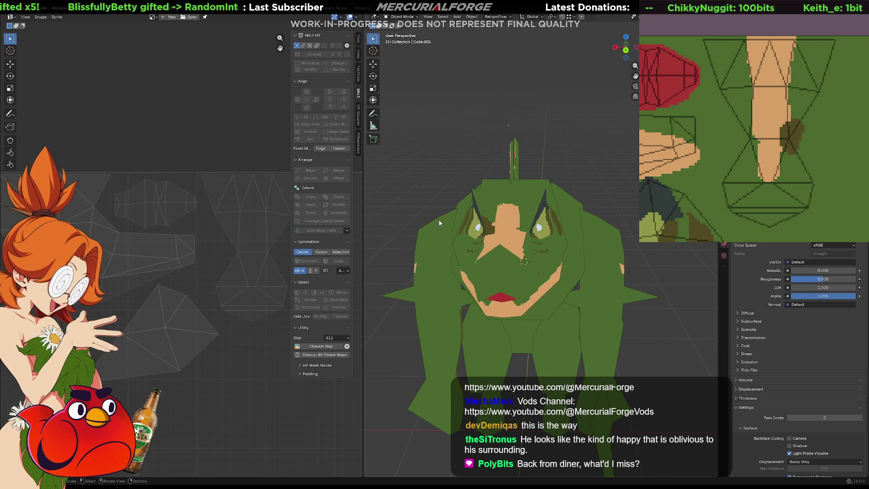
key(ctrl+z)
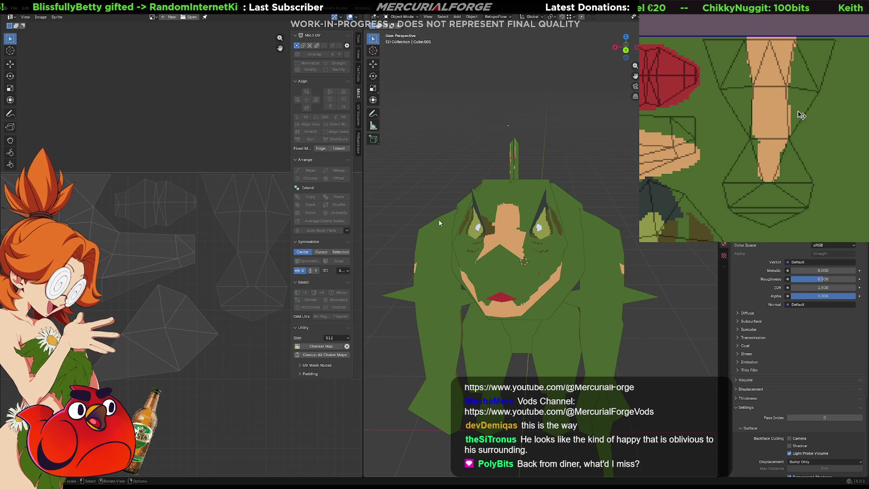
middle_drag(453, 242, 476, 242)
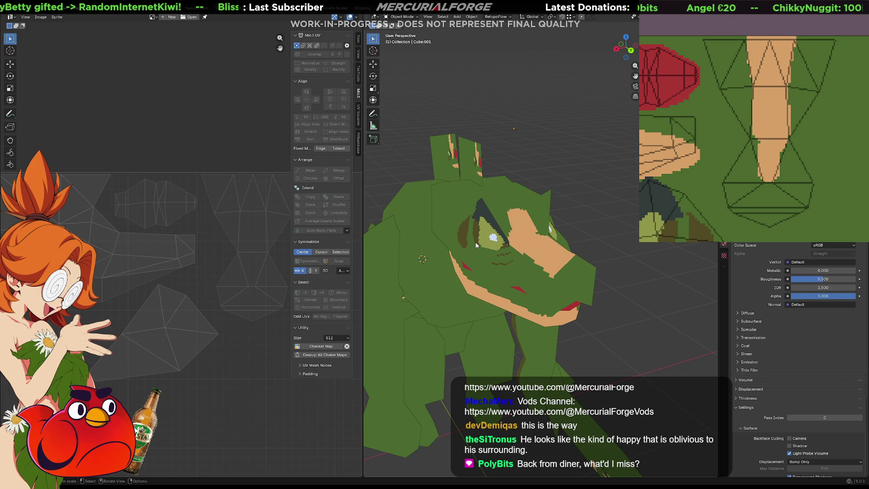
Step: Paint dark green stripes across the tan snout tip, comparing with undo/redo
middle_drag(773, 151, 801, 141)
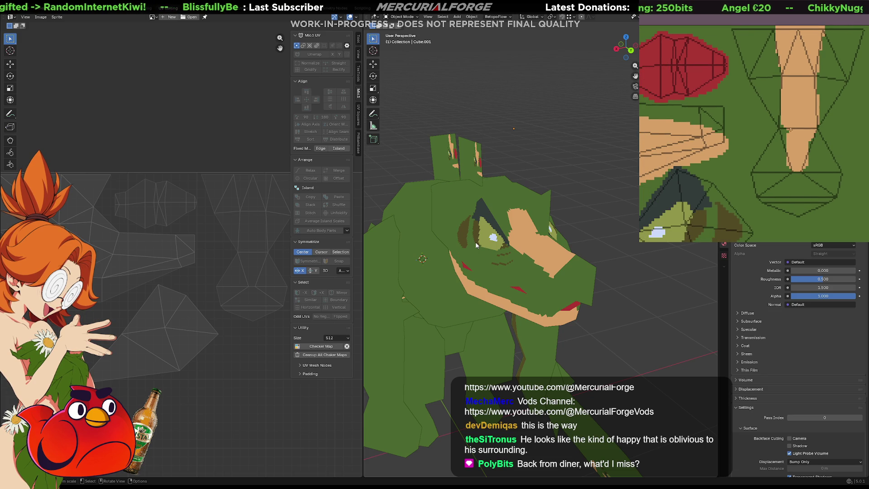
click(787, 131)
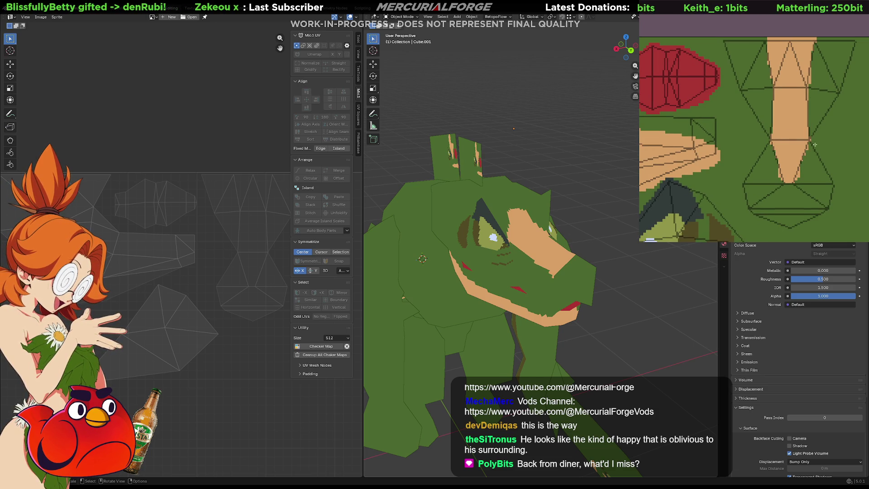
click(792, 182)
key(ctrl+z)
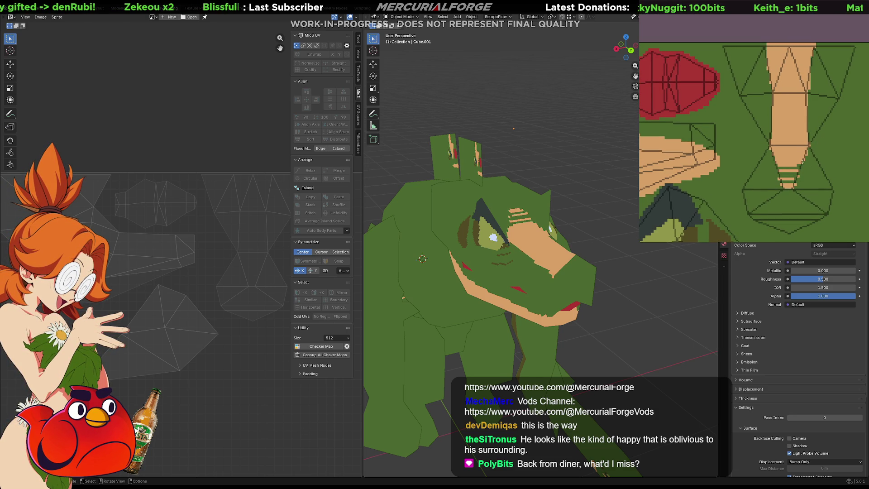
key(ctrl+shift+z)
key(ctrl+z)
key(ctrl+shift+z)
click(790, 163)
drag(810, 155, 762, 158)
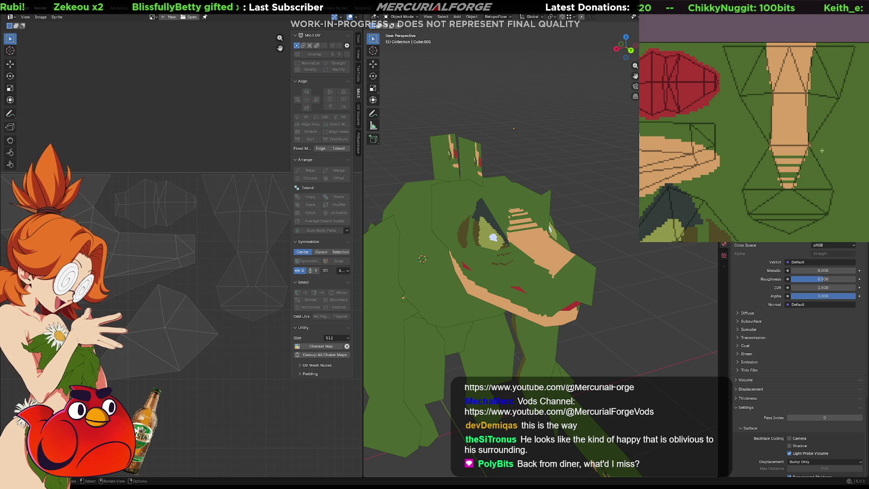
Step: Select the crocodile head Cube.074 and enter Edit Mode
mouse_move(484, 233)
middle_down()
mouse_move(457, 251)
mouse_move(550, 243)
middle_up()
click(457, 251)
key(Tab)
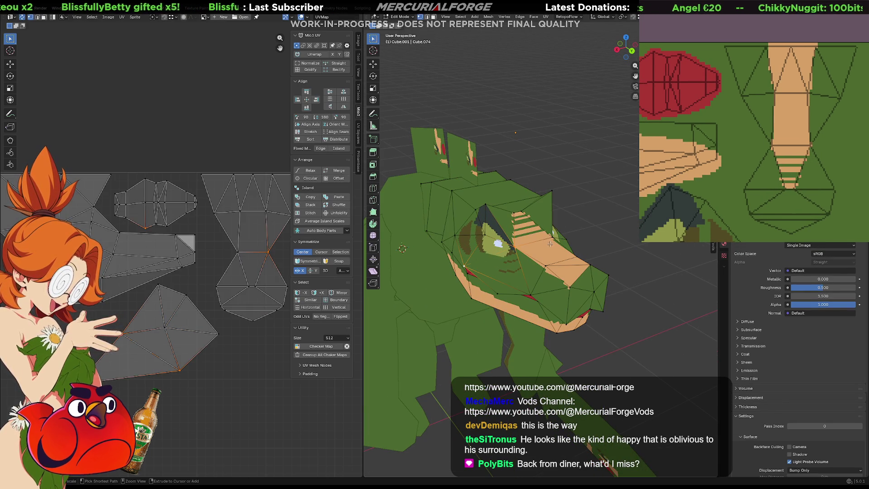
Step: Back in Object Mode, repaint the striped snout area solid tan and frame the eye
key(Tab)
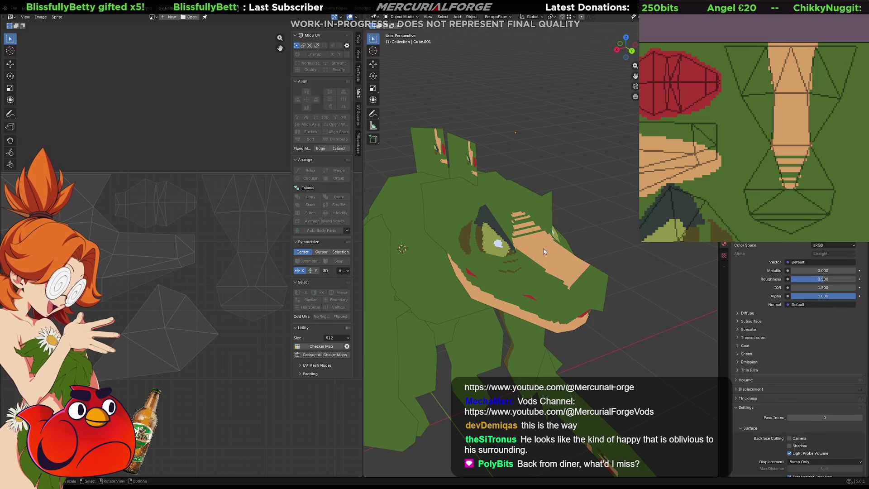
drag(838, 159, 827, 172)
middle_drag(827, 172, 823, 149)
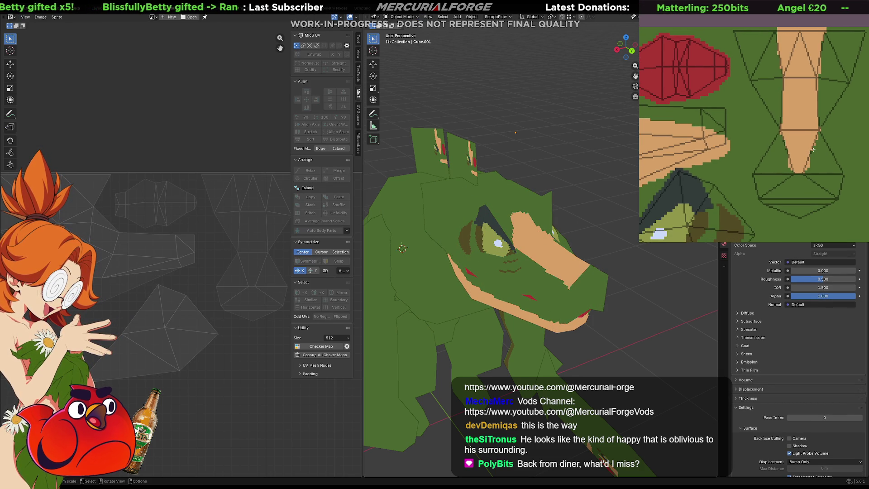
scroll(498, 249, down, 3)
mouse_move(506, 244)
middle_down()
mouse_move(557, 230)
mouse_move(530, 252)
mouse_move(397, 264)
middle_up()
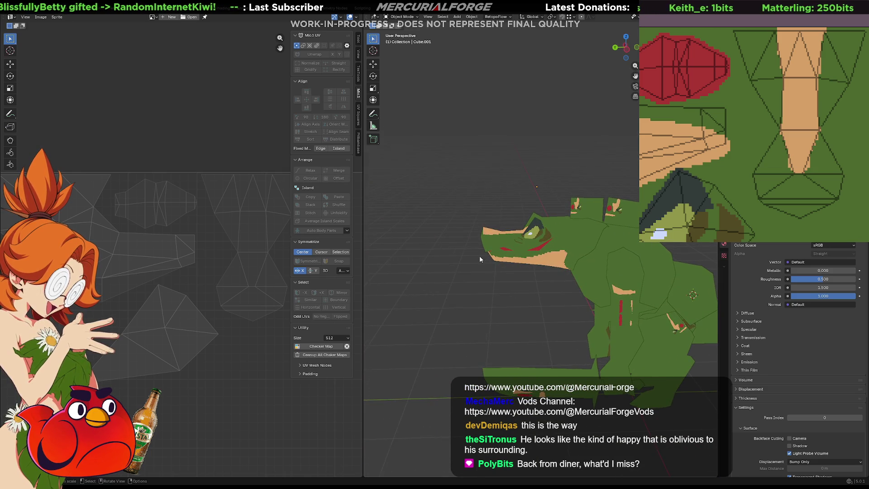
scroll(479, 255, up, 3)
mouse_move(502, 244)
middle_down()
mouse_move(552, 220)
mouse_move(636, 199)
mouse_move(607, 267)
middle_up()
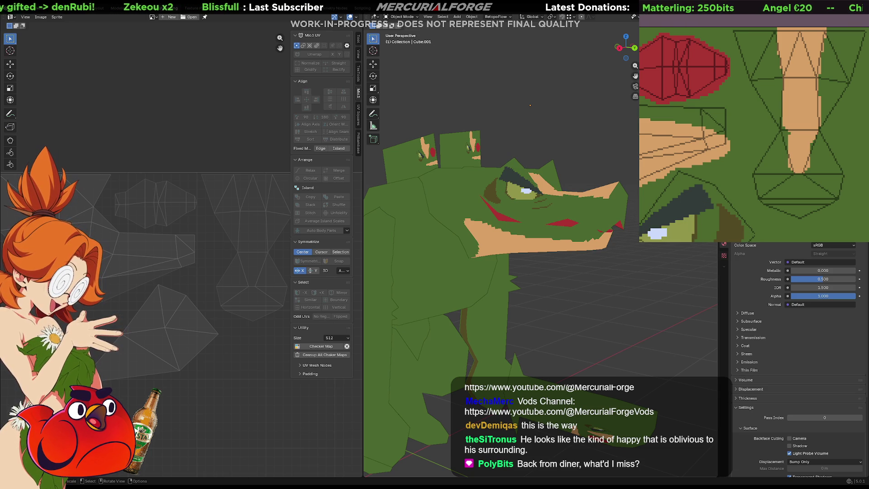
scroll(770, 144, up, 3)
middle_drag(760, 157, 833, 108)
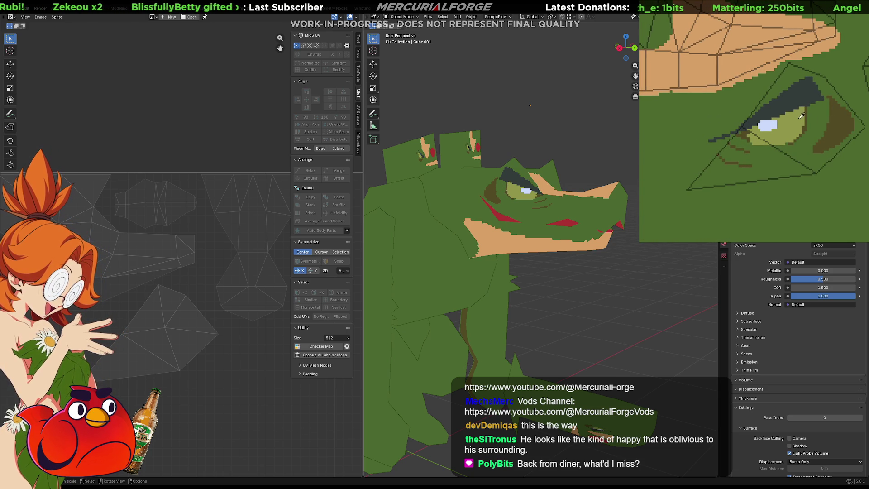
Step: Outline and fill the eye in light green, undoing the first attempt
mouse_move(805, 116)
mouse_down()
mouse_move(788, 93)
mouse_move(750, 127)
mouse_move(780, 165)
mouse_move(810, 110)
mouse_move(770, 96)
mouse_move(765, 158)
mouse_move(809, 113)
mouse_move(747, 126)
mouse_move(781, 88)
mouse_move(820, 85)
mouse_move(752, 122)
mouse_move(772, 105)
mouse_move(778, 130)
mouse_move(785, 122)
mouse_up()
click(795, 101)
key(ctrl+z)
key(ctrl+z)
click(801, 106)
key(ctrl+z)
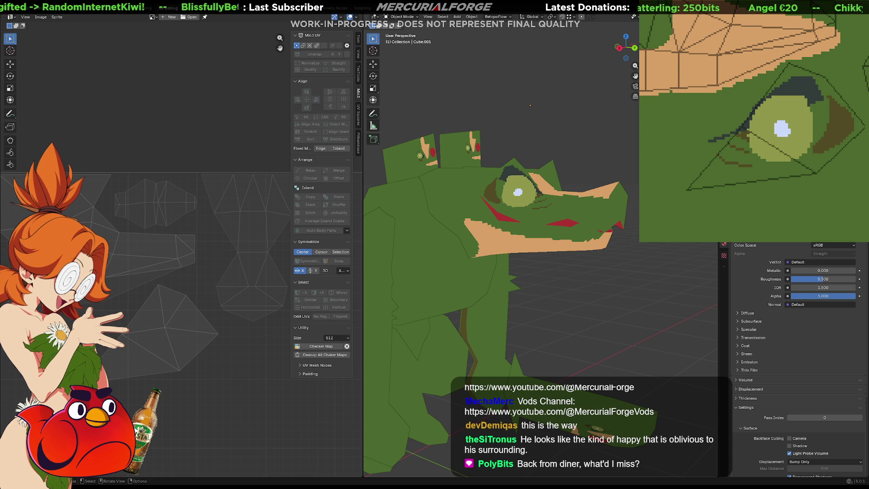
Step: Dab white and light-blue highlight spots in the eye, undoing oversized blobs
mouse_move(798, 154)
mouse_down()
mouse_move(814, 143)
mouse_move(819, 162)
mouse_move(801, 152)
mouse_up()
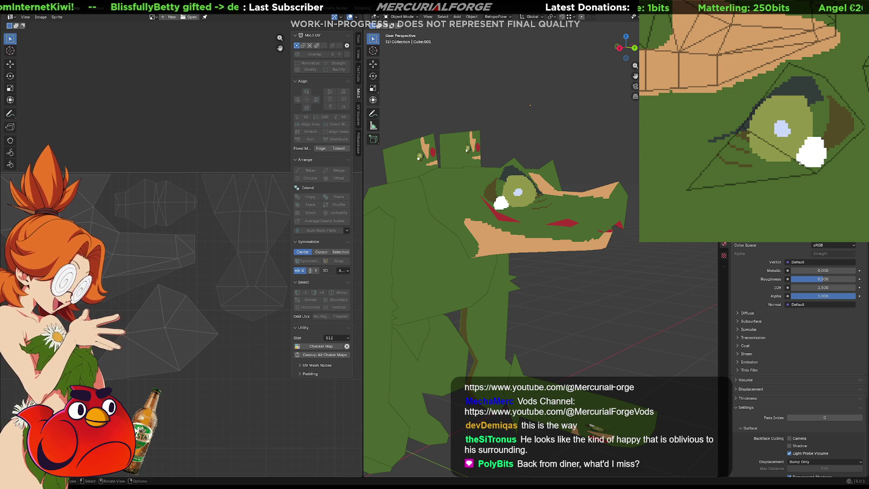
click(803, 153)
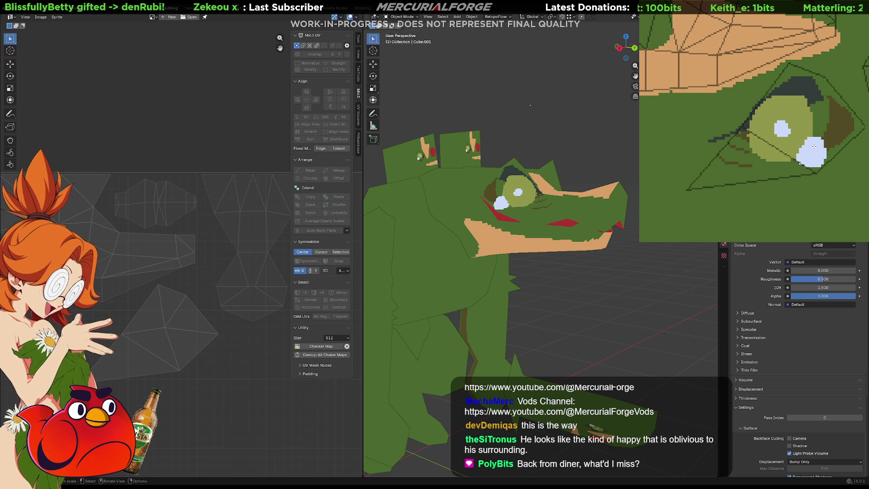
drag(807, 146, 811, 144)
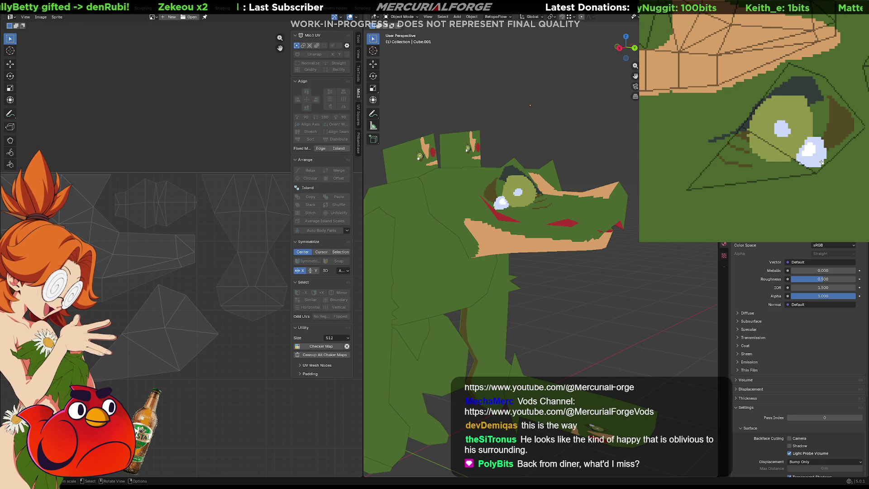
click(818, 162)
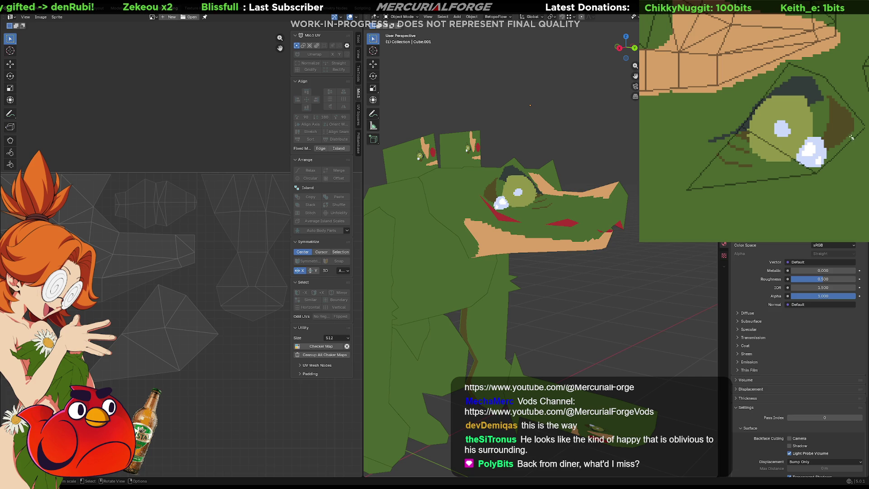
drag(789, 166, 778, 160)
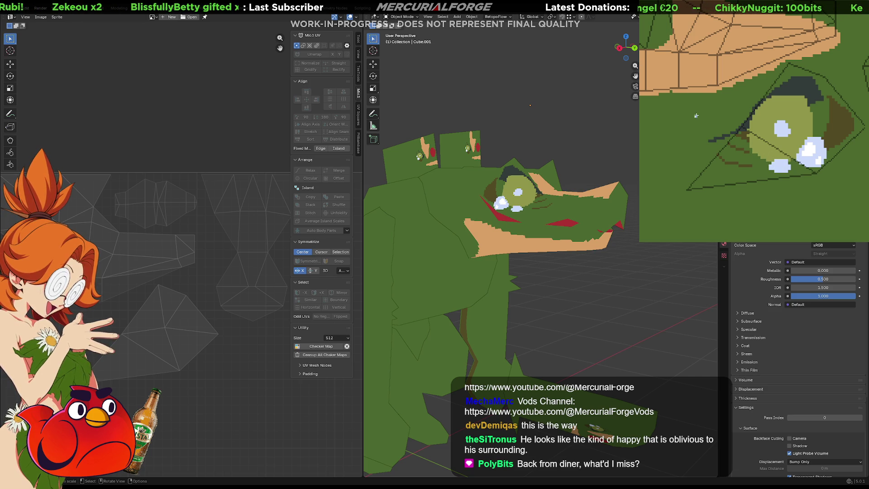
key(ctrl+z)
drag(775, 160, 771, 151)
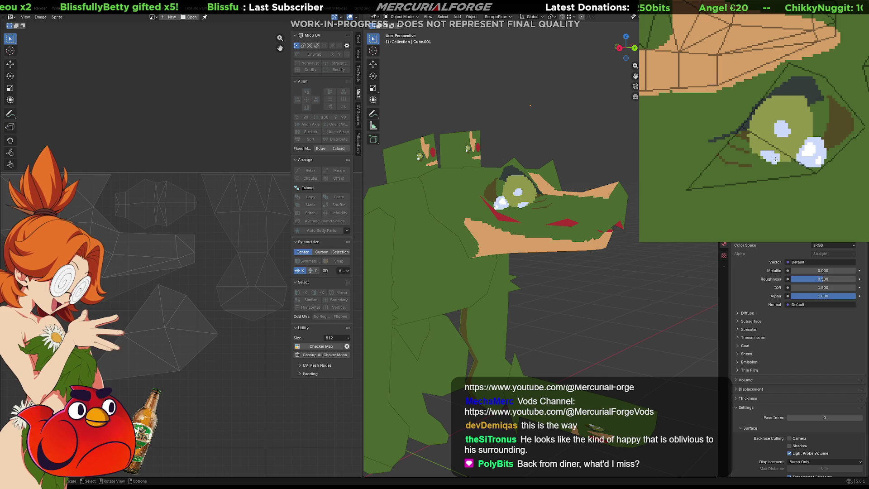
drag(796, 102, 788, 122)
key(ctrl+z)
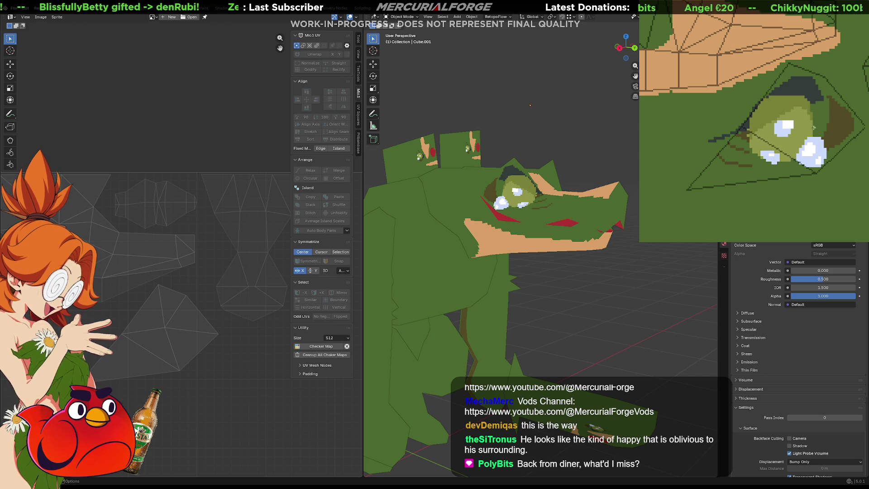
Step: Brighten the iris and paint a solid black pupil, removing the pupil glint
mouse_move(804, 112)
mouse_down()
mouse_move(767, 111)
mouse_move(756, 134)
mouse_move(775, 119)
mouse_move(816, 126)
mouse_up()
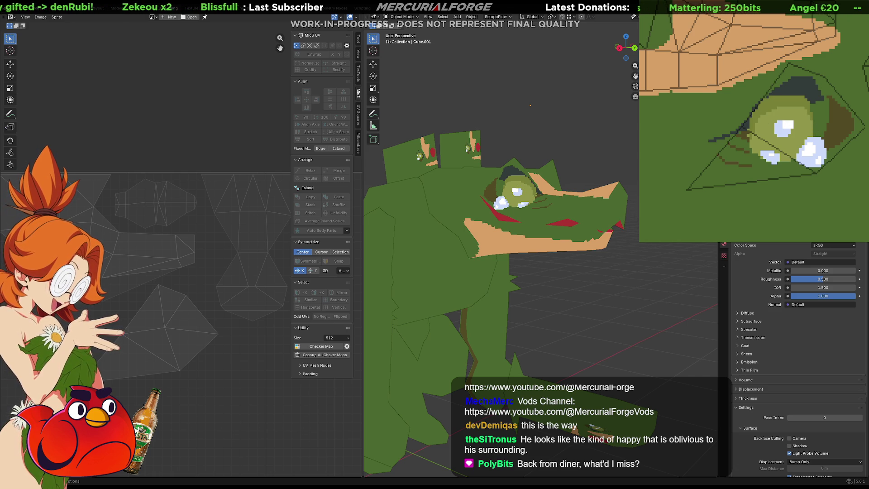
click(787, 124)
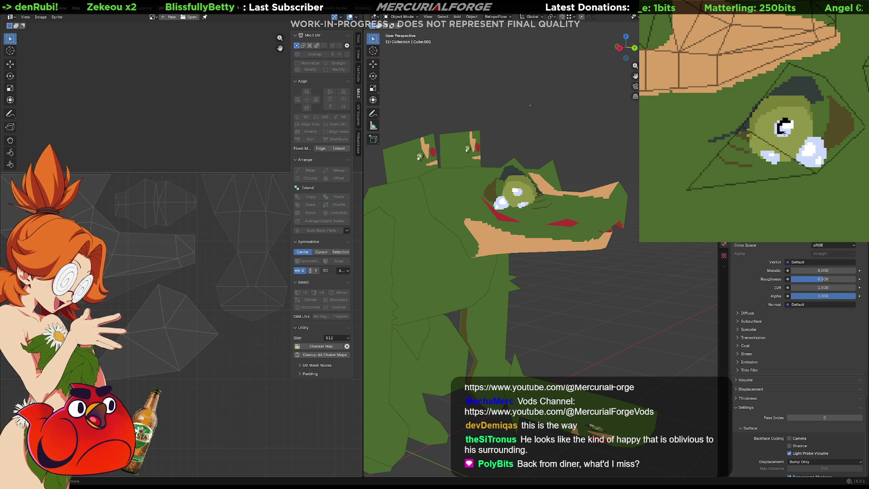
click(784, 126)
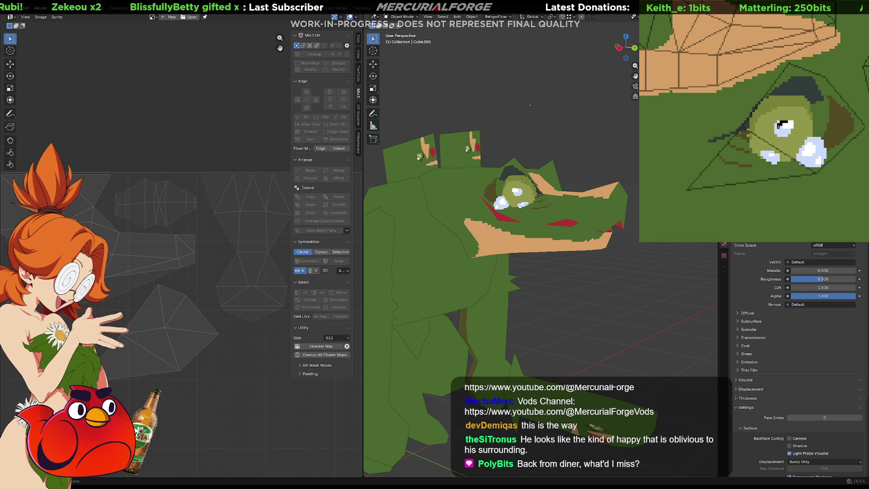
key(ctrl+z)
mouse_move(790, 124)
mouse_down()
mouse_move(786, 134)
mouse_move(779, 121)
mouse_move(778, 135)
mouse_move(787, 139)
mouse_move(791, 120)
mouse_move(781, 135)
mouse_move(794, 119)
mouse_up()
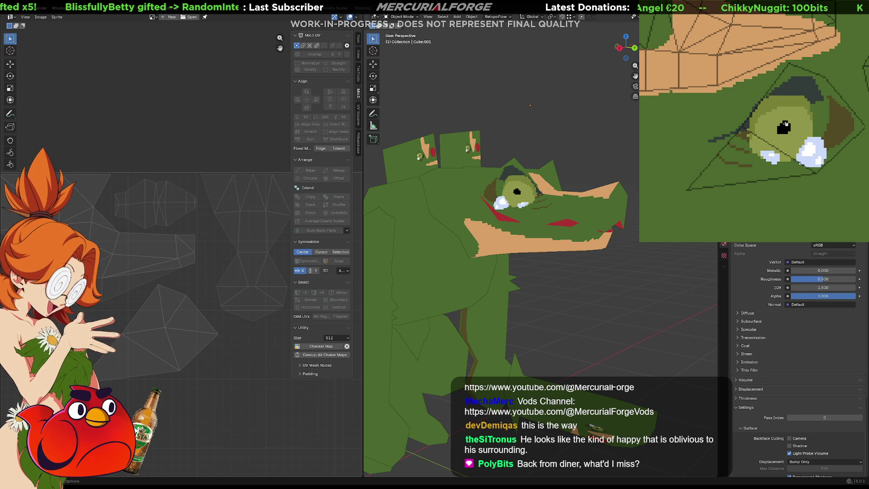
Step: Make the iris white around the pupil with a grey-blue lid, then zoom out to check
key(ctrl+z)
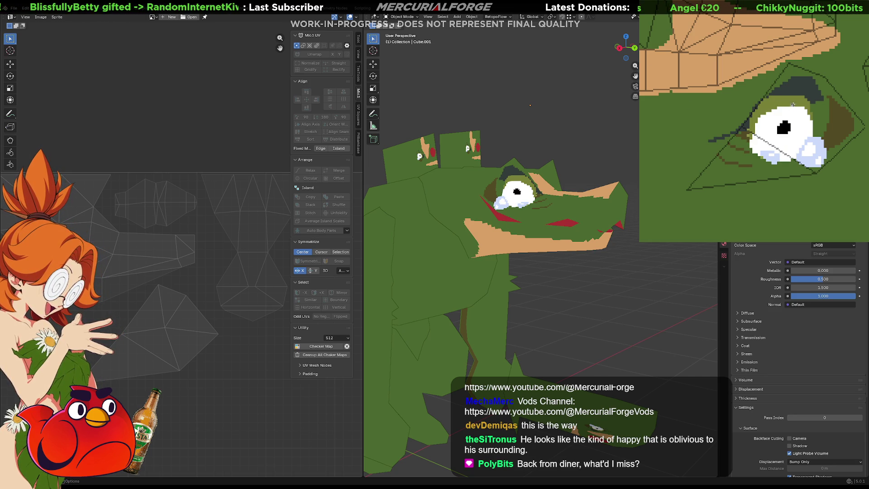
key(ctrl+z)
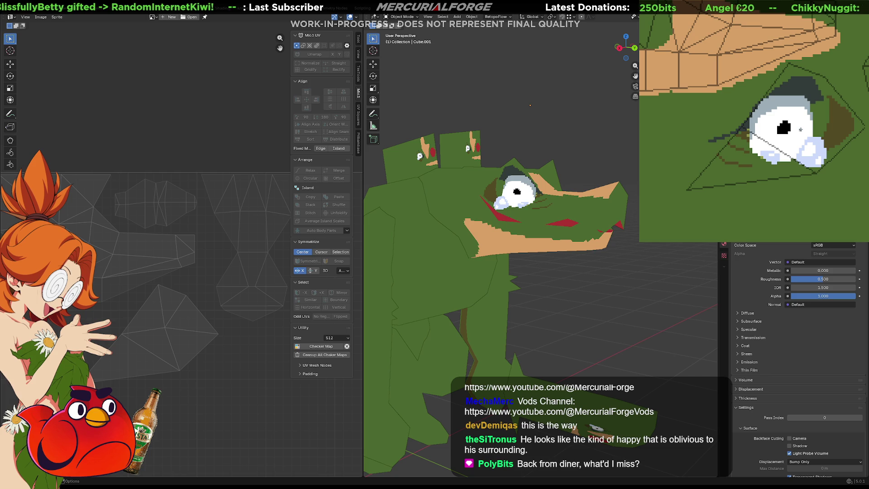
scroll(517, 295, down, 5)
mouse_move(498, 290)
middle_down()
mouse_move(517, 294)
mouse_move(481, 287)
mouse_move(498, 275)
mouse_move(569, 295)
mouse_move(502, 294)
mouse_move(521, 294)
middle_up()
scroll(509, 271, up, 6)
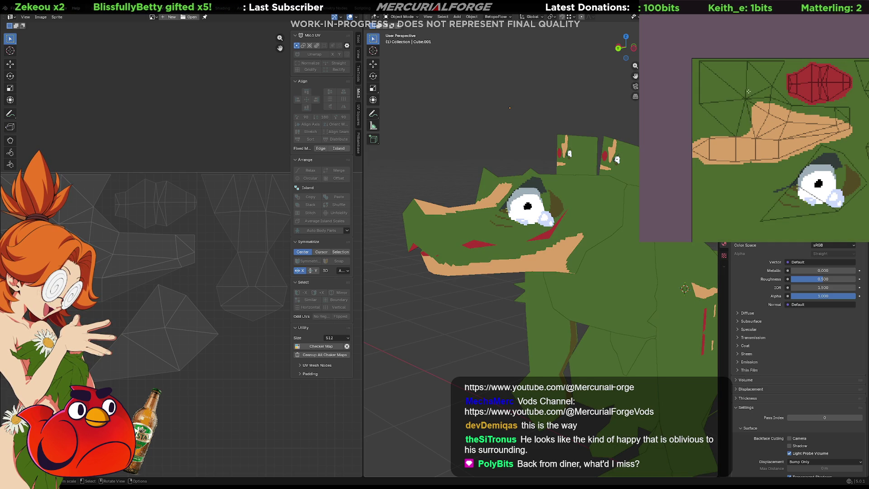
Step: Paint a dark brown crescent and line beside the muzzle, undoing one blob
mouse_move(764, 88)
mouse_down()
mouse_move(739, 129)
mouse_move(744, 91)
mouse_move(770, 89)
mouse_up()
mouse_move(521, 244)
middle_down()
mouse_move(474, 245)
mouse_move(448, 254)
mouse_move(451, 260)
middle_up()
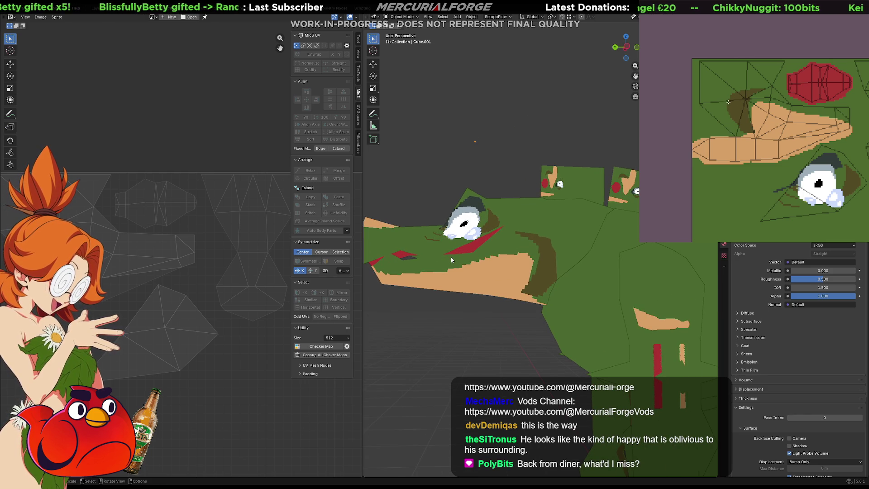
mouse_move(723, 116)
mouse_down()
mouse_move(718, 128)
mouse_move(734, 135)
mouse_move(725, 115)
mouse_move(705, 110)
mouse_move(739, 121)
mouse_up()
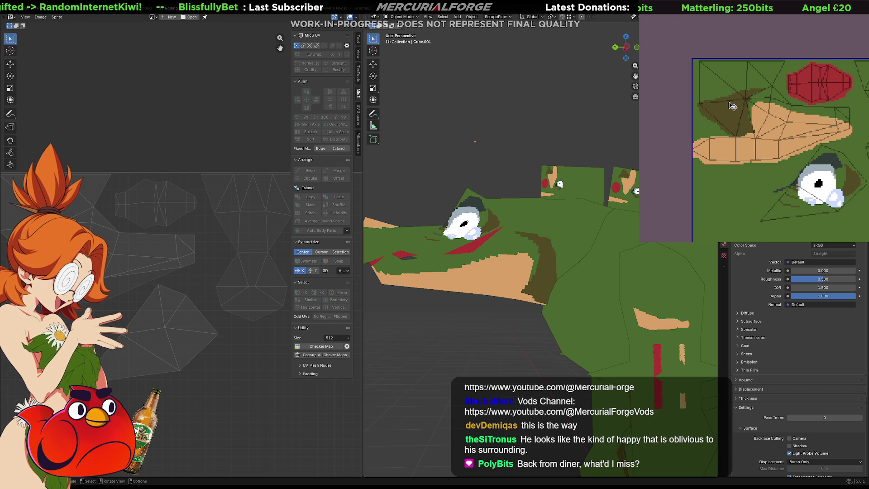
mouse_move(735, 97)
mouse_down()
mouse_move(724, 79)
mouse_move(735, 102)
mouse_up()
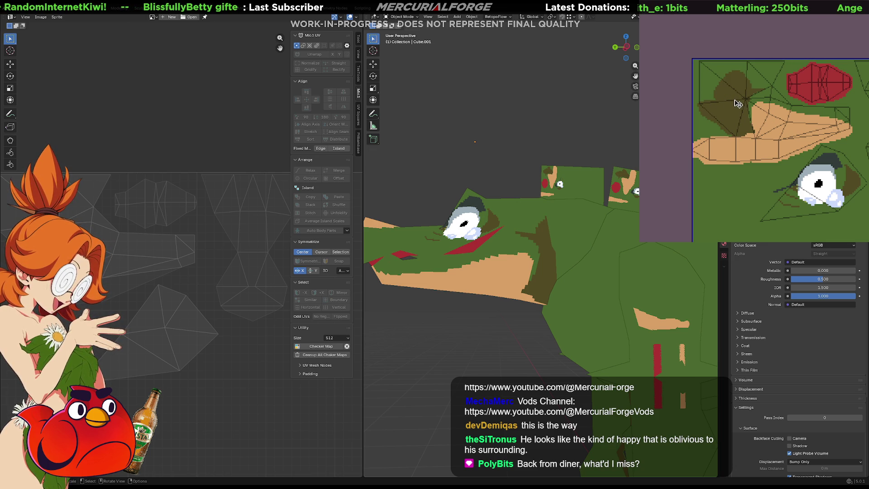
key(ctrl+z)
Step: Paint two light-tan stripes along the crocodile's jaw
ctrl+scroll(731, 104, right, 5)
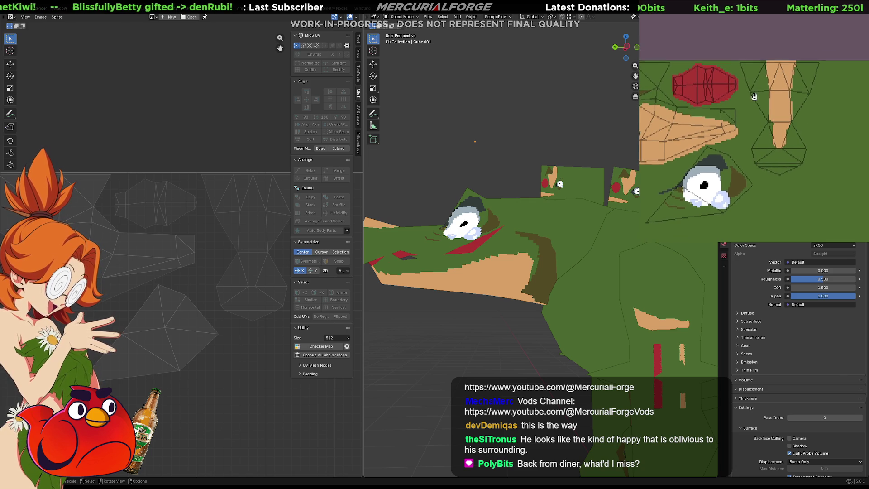
middle_drag(743, 83, 779, 61)
mouse_move(483, 181)
middle_down()
mouse_move(503, 155)
mouse_move(484, 152)
middle_up()
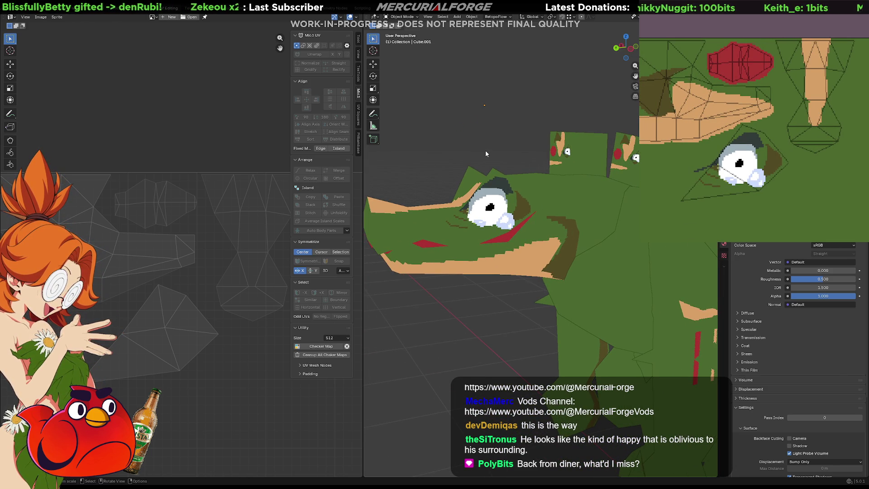
mouse_move(484, 152)
middle_down()
mouse_move(458, 121)
mouse_move(504, 92)
mouse_move(476, 145)
mouse_move(489, 121)
middle_up()
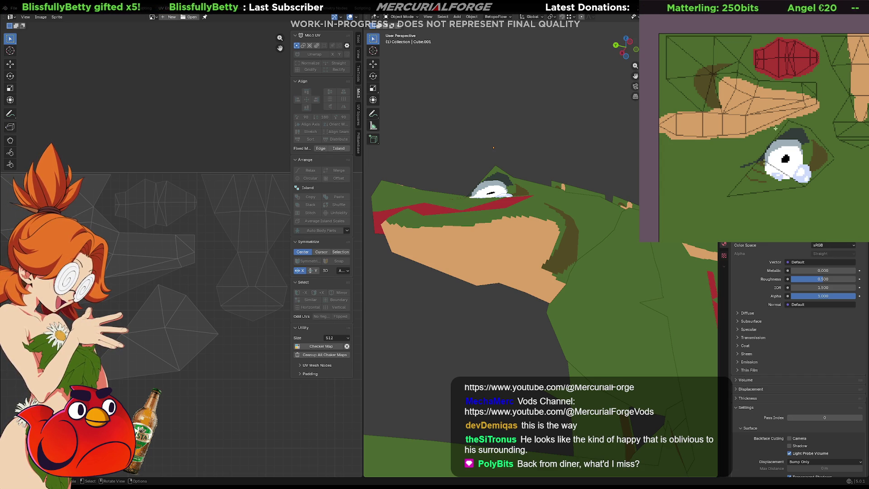
drag(786, 93, 762, 136)
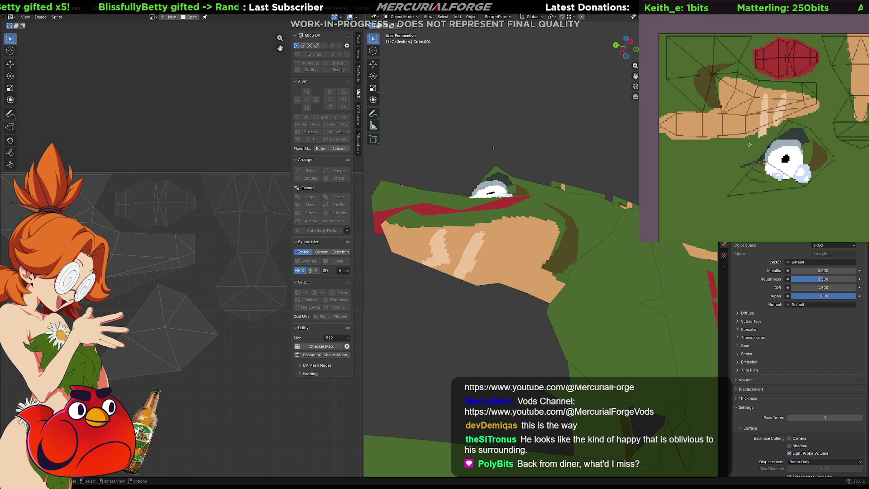
mouse_move(747, 93)
mouse_down()
mouse_move(745, 138)
mouse_move(733, 91)
mouse_move(731, 144)
mouse_move(722, 115)
mouse_move(722, 145)
mouse_up()
mouse_move(463, 251)
middle_down()
mouse_move(479, 232)
mouse_move(469, 237)
middle_up()
Step: Step back through the paint history and redo up to the white cartoon eye
key(Tab)
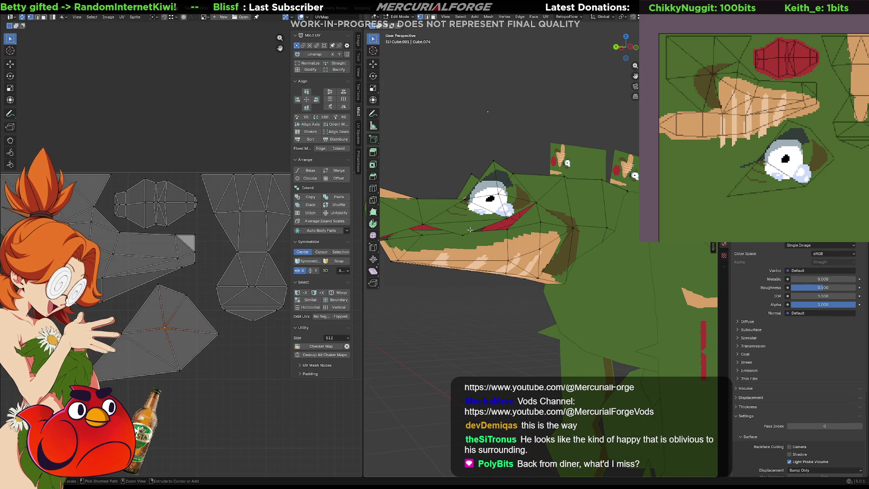
key(Tab)
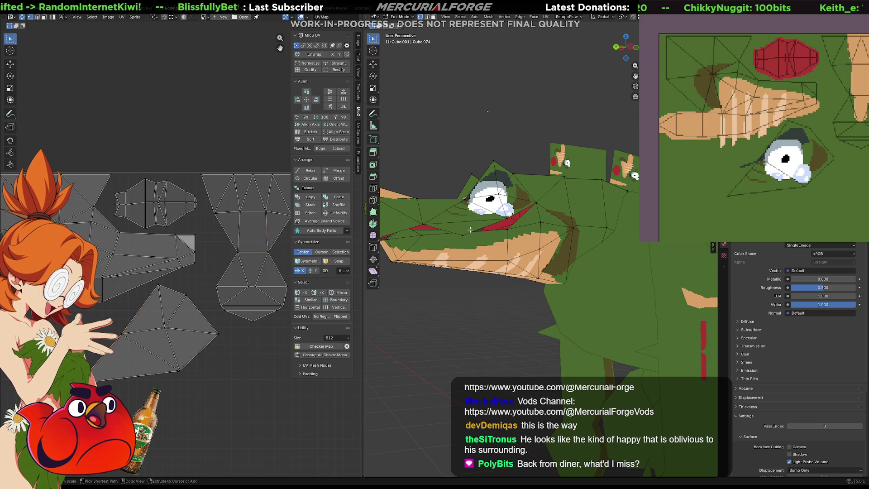
click(833, 128)
key(ctrl+z)
key(ctrl+z)
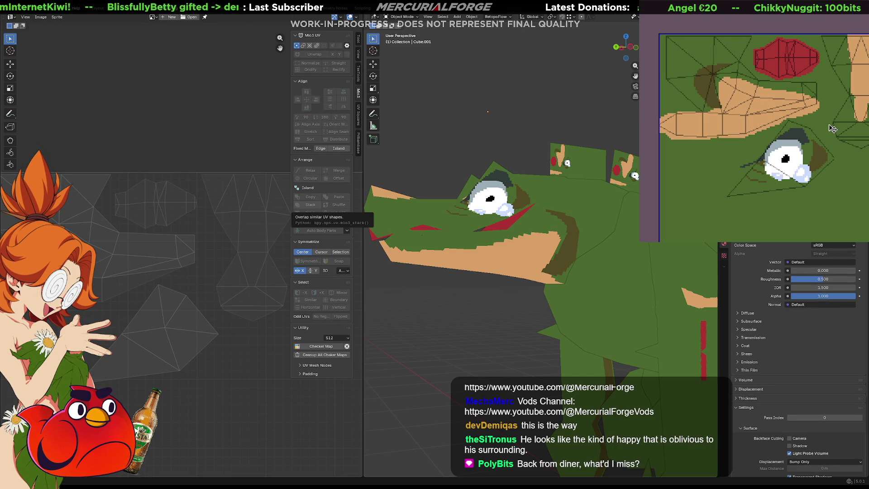
key(ctrl+z)
key(ctrl+z)
key(ctrl+z)
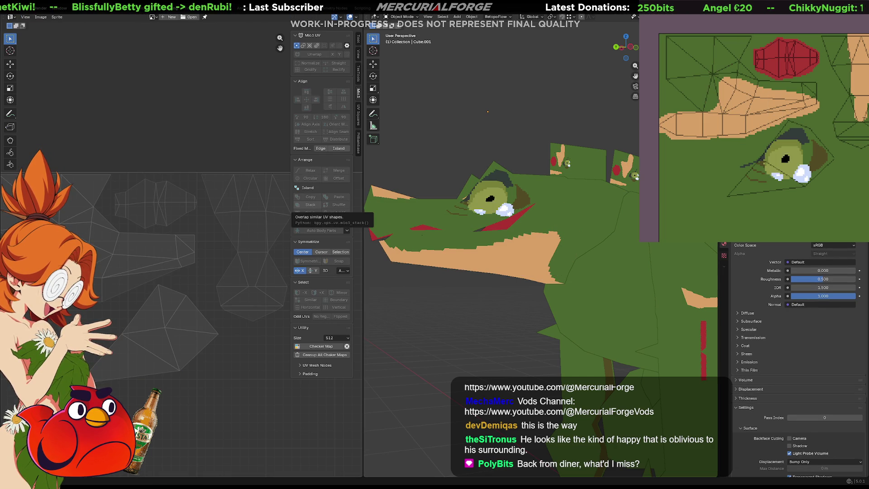
key(ctrl+z)
key(ctrl+z)
key(ctrl+z)
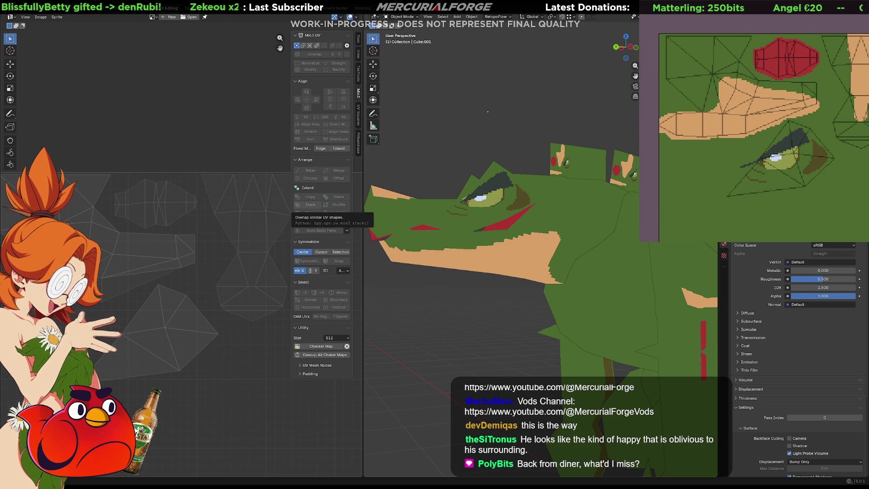
key(ctrl+z)
key(ctrl+shift+z)
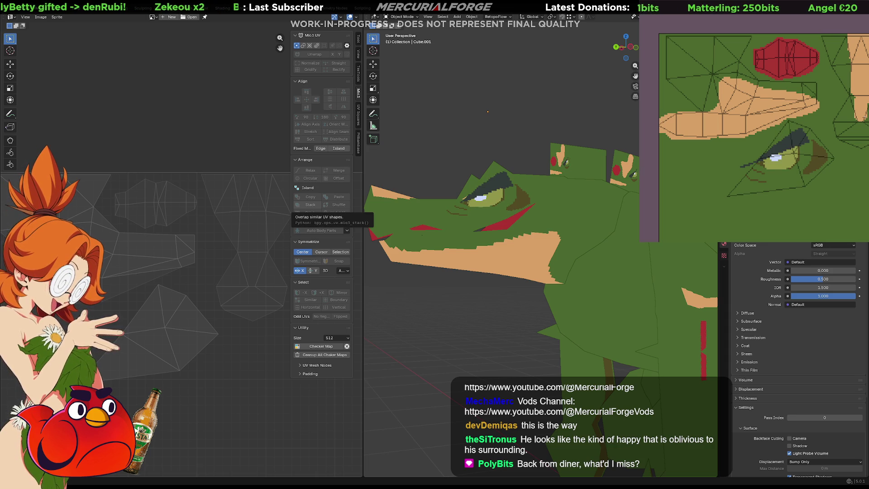
key(ctrl+shift+z)
key(ctrl+shift+z)
key(ctrl+shift+z)
Step: Compare history states again, ending with the pale jaw stripes undone
key(ctrl+shift+z)
key(ctrl+z)
key(ctrl+z)
key(ctrl+z)
key(ctrl+shift+z)
key(ctrl+shift+z)
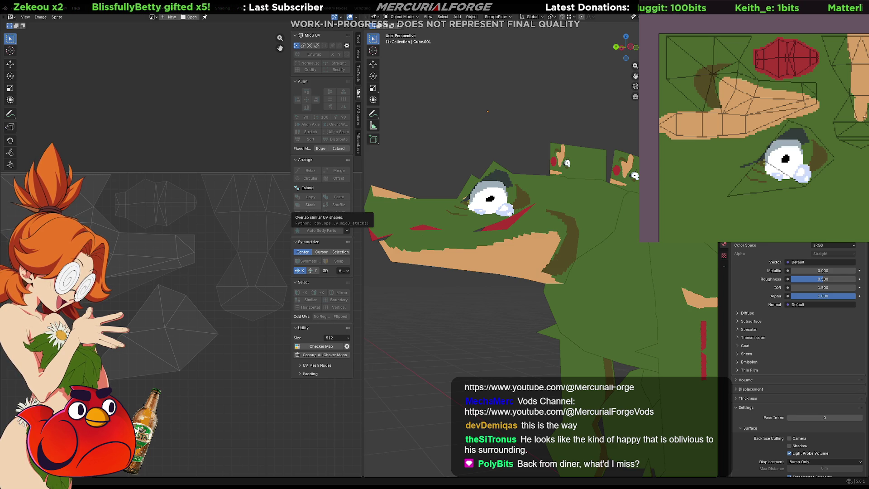
key(ctrl+z)
key(ctrl+z)
key(ctrl+z)
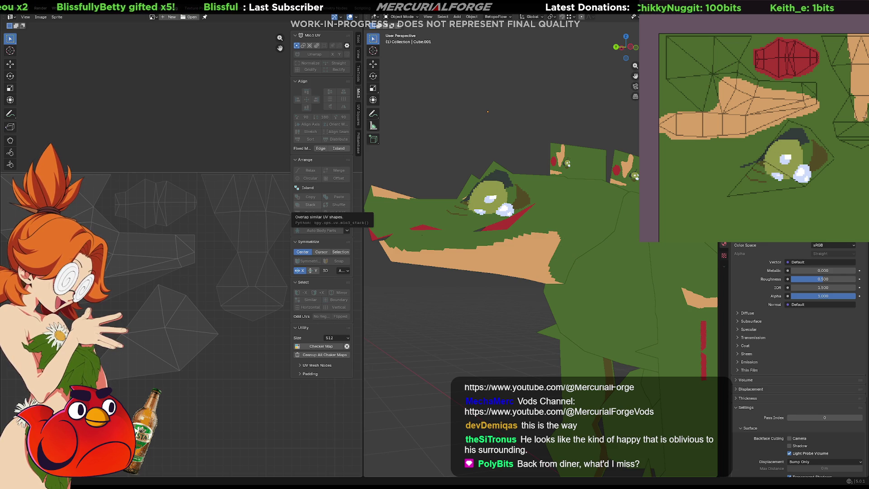
key(ctrl+z)
key(ctrl+z)
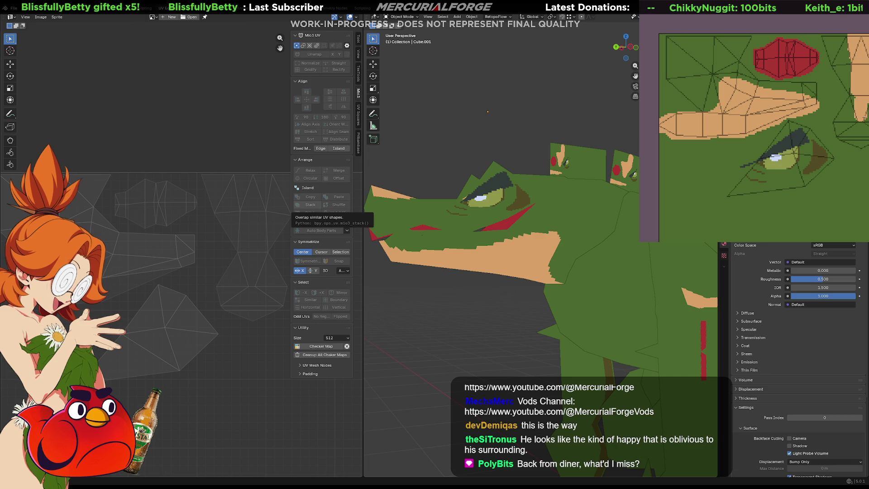
key(ctrl+shift+z)
key(ctrl+shift+z)
key(ctrl+shift+z)
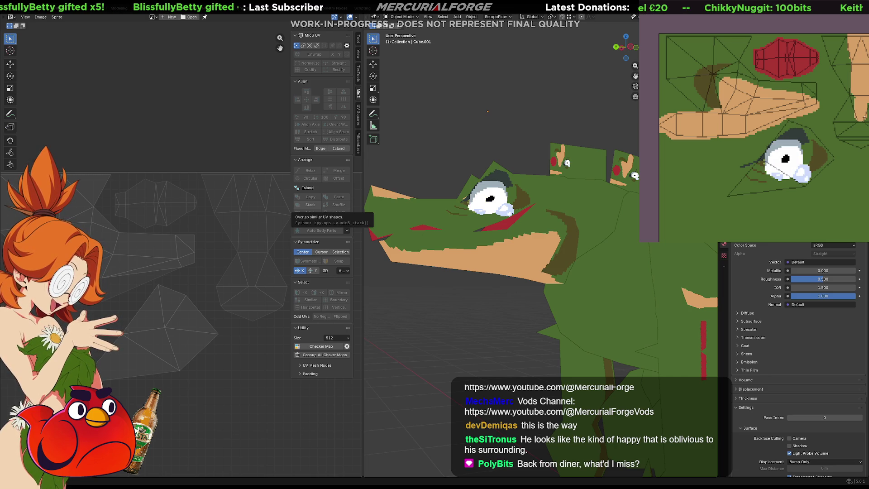
key(ctrl+shift+z)
key(ctrl+shift+z)
key(ctrl+z)
key(ctrl+z)
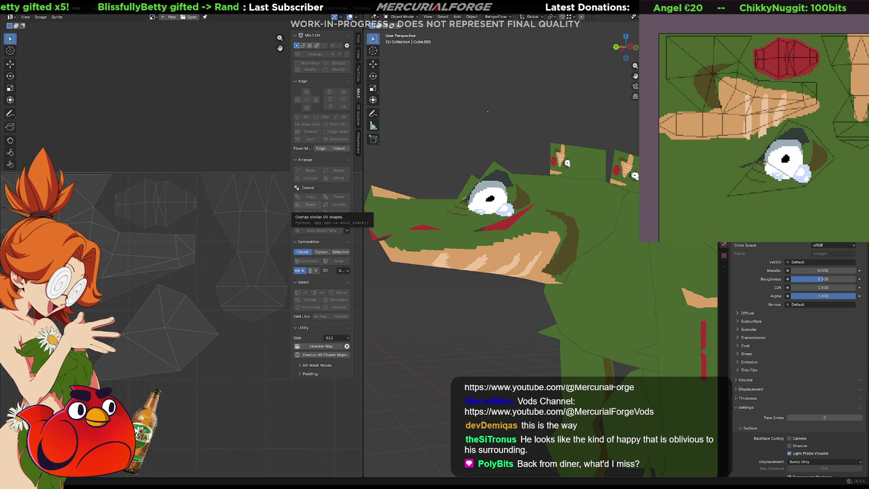
scroll(520, 274, down, 8)
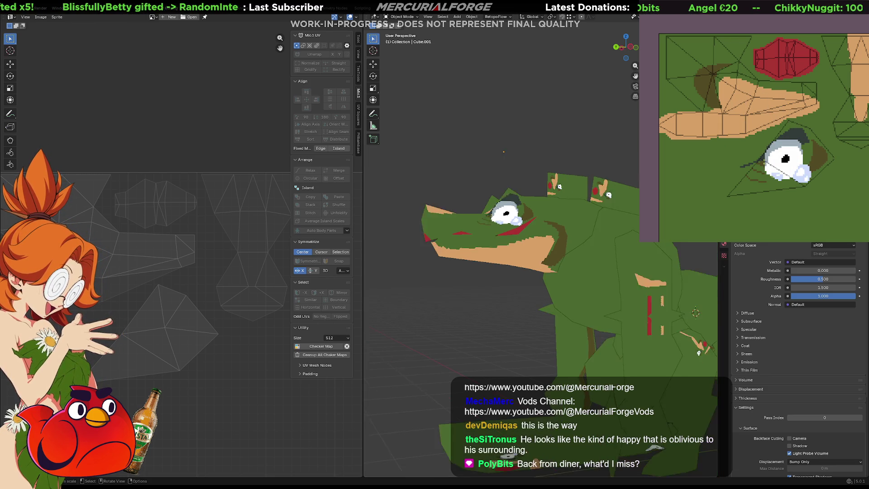
Step: In Edit Mode, move a vertex beside the eye to reshape the eye area
mouse_move(520, 274)
middle_down()
mouse_move(665, 279)
mouse_move(589, 278)
middle_up()
middle_drag(563, 219, 578, 262)
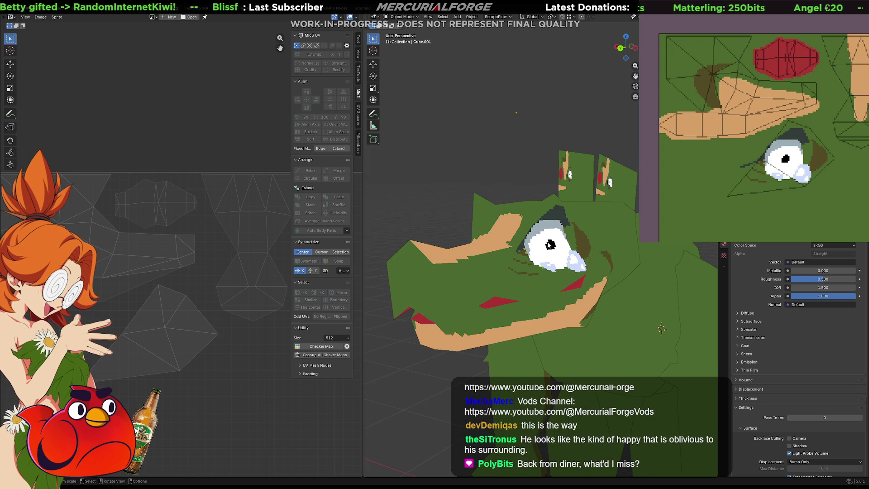
key(Tab)
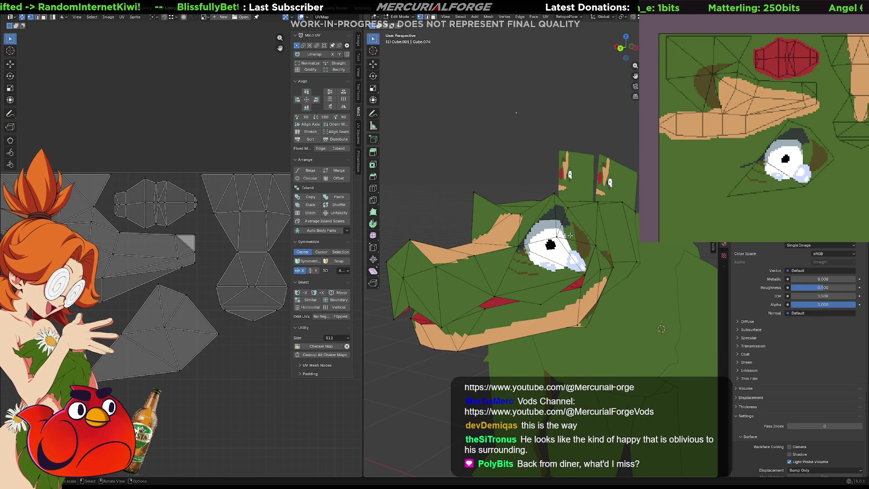
click(559, 235)
mouse_move(559, 236)
middle_down()
mouse_move(569, 245)
mouse_move(625, 246)
middle_up()
key(g)
click(588, 246)
key(g)
click(577, 235)
Step: Nudge the matching UV vertex so the eye texture fits, then return to Object Mode
key(g)
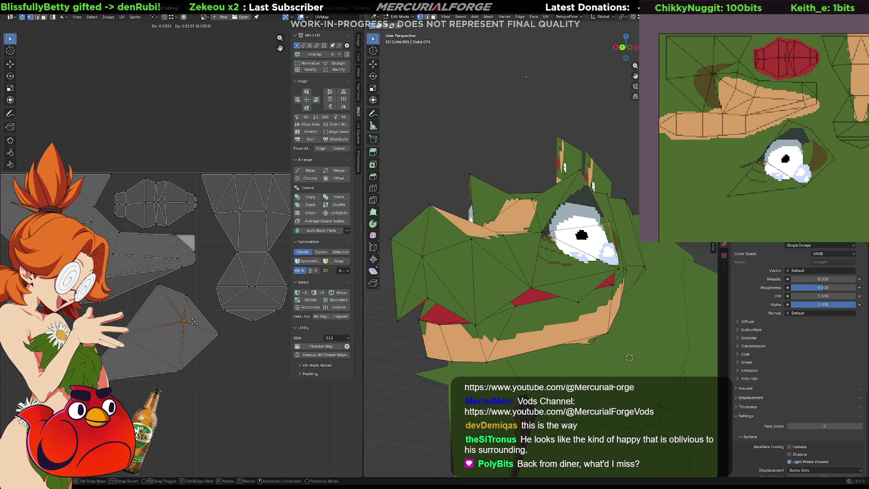
click(190, 323)
mouse_move(288, 297)
middle_down()
mouse_move(262, 291)
mouse_move(267, 287)
middle_up()
mouse_move(453, 290)
middle_down()
mouse_move(681, 290)
mouse_move(635, 282)
middle_up()
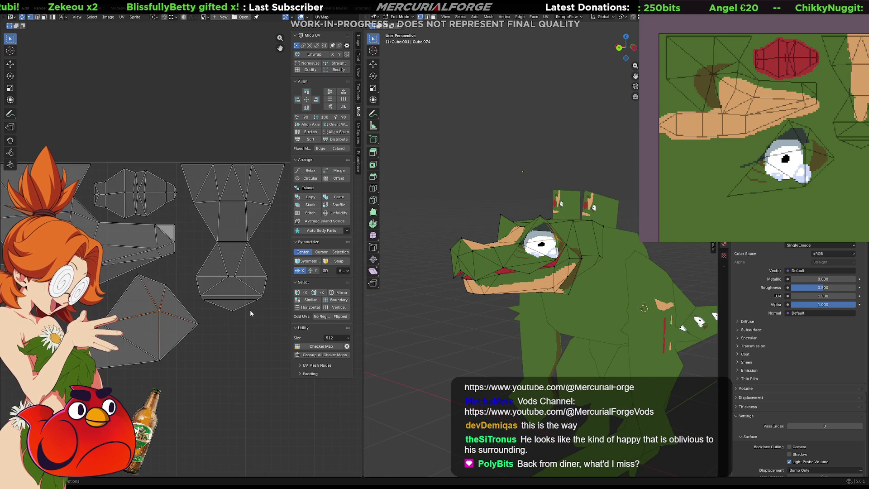
key(g)
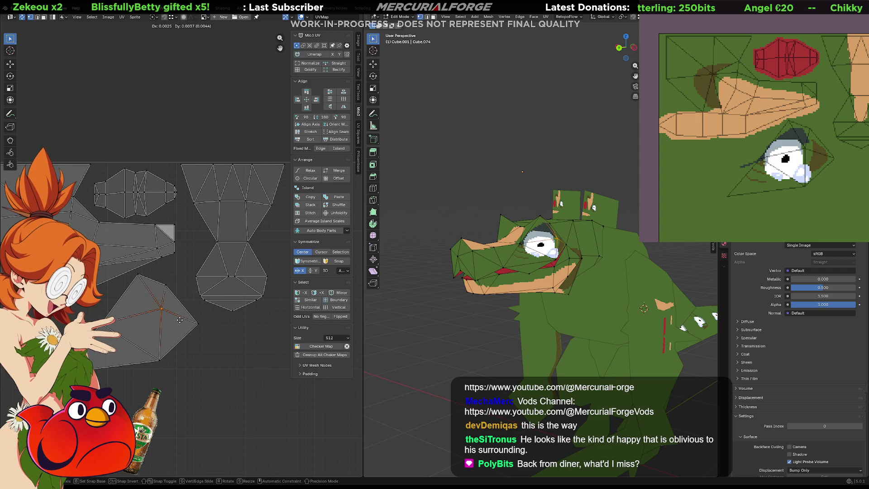
right_click(180, 322)
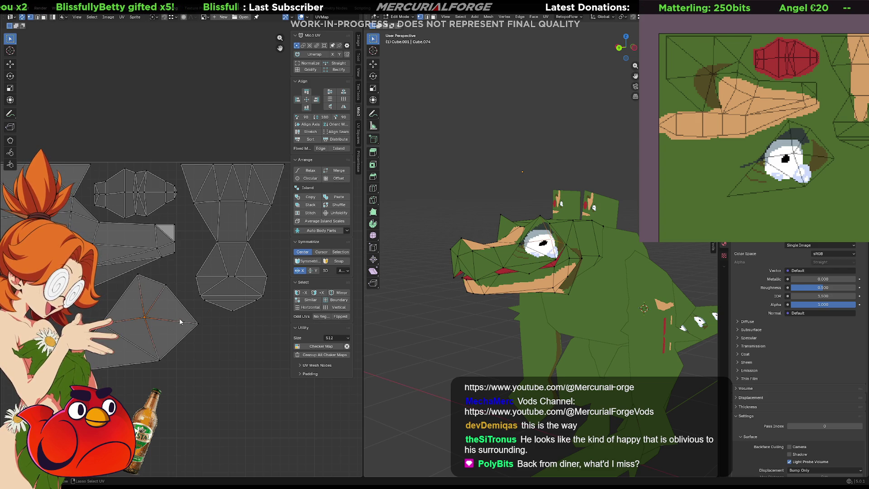
mouse_move(430, 272)
middle_down()
mouse_move(392, 241)
mouse_move(487, 233)
mouse_move(564, 241)
mouse_move(487, 233)
middle_up()
key(Tab)
Step: Scale the right back plate's UV square down and move it off the painted head area
scroll(451, 212, down, 4)
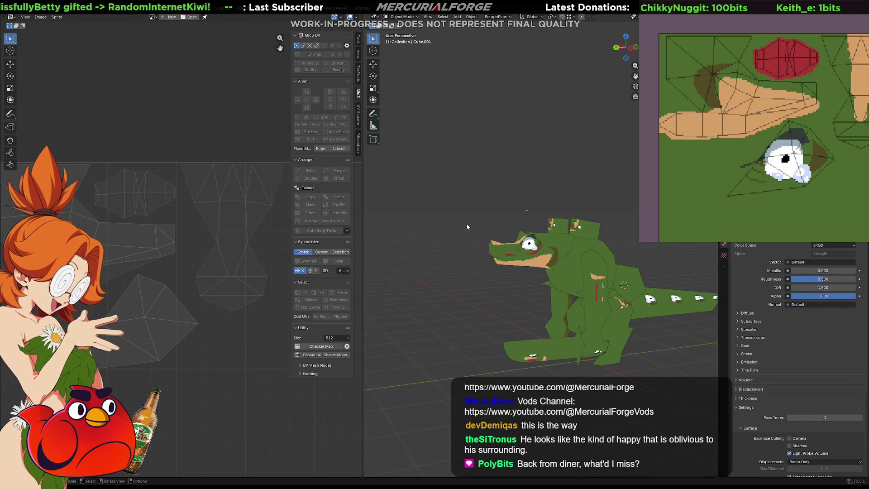
scroll(512, 264, up, 2)
mouse_move(522, 273)
middle_down()
mouse_move(531, 291)
mouse_move(531, 228)
mouse_move(615, 231)
mouse_move(639, 248)
middle_up()
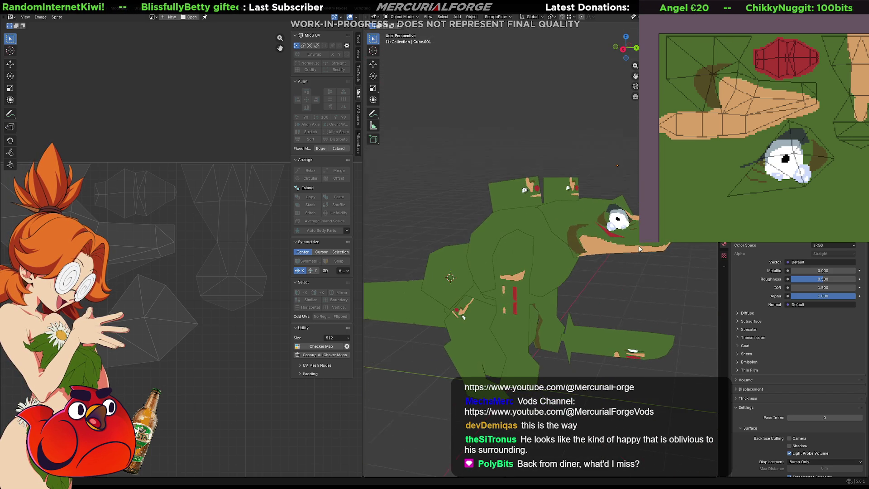
scroll(561, 207, up, 3)
click(569, 147)
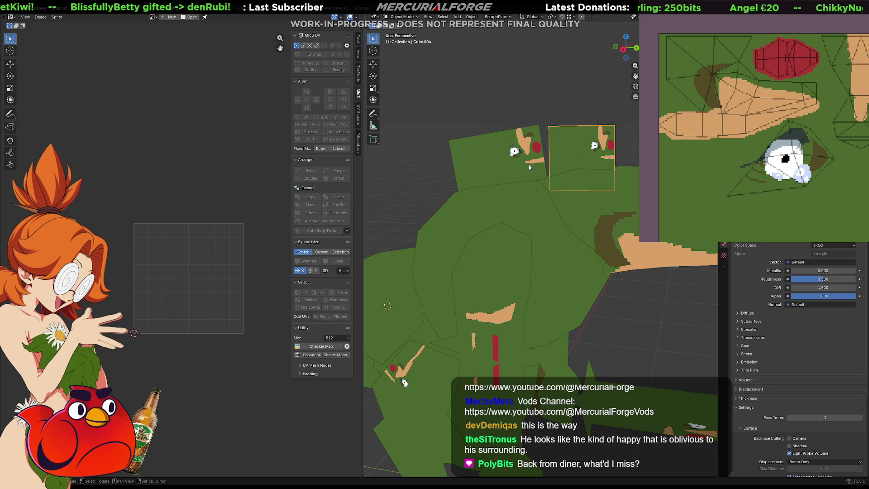
middle_drag(219, 272, 188, 266)
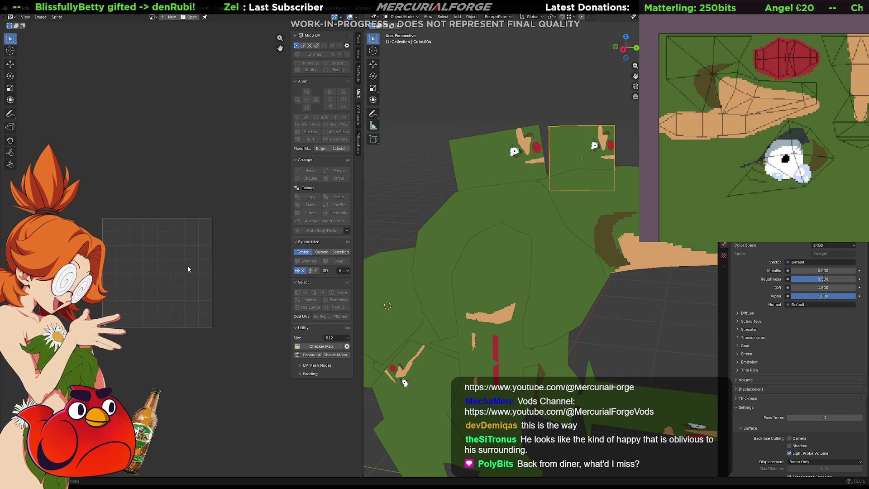
key(Tab)
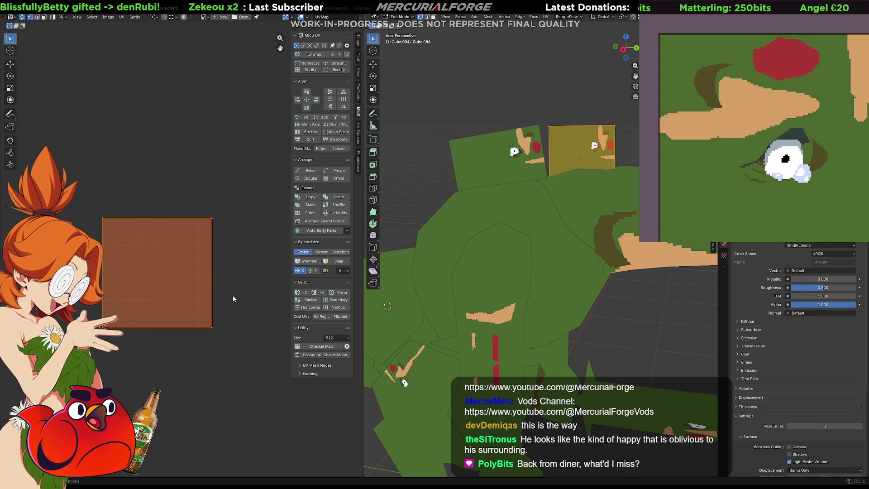
key(s)
key(g)
click(240, 267)
click(535, 145)
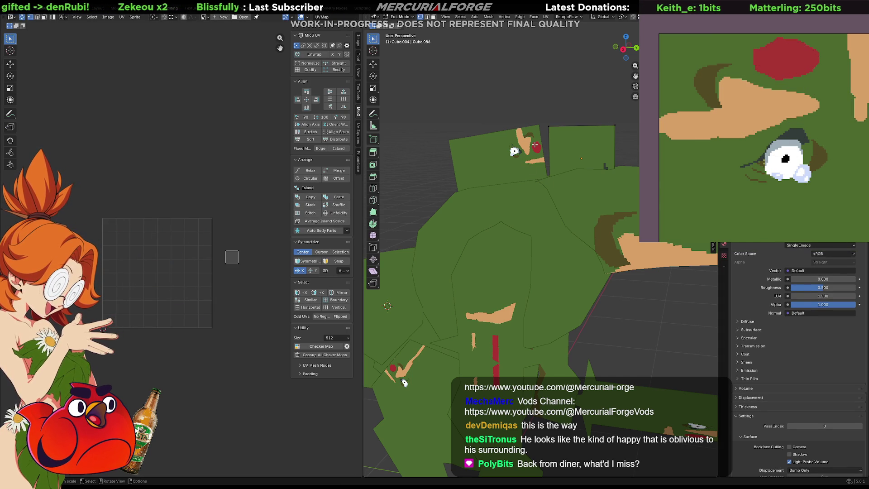
key(Tab)
Step: Shrink the left back plate's UV square and move it outside the texture
click(536, 145)
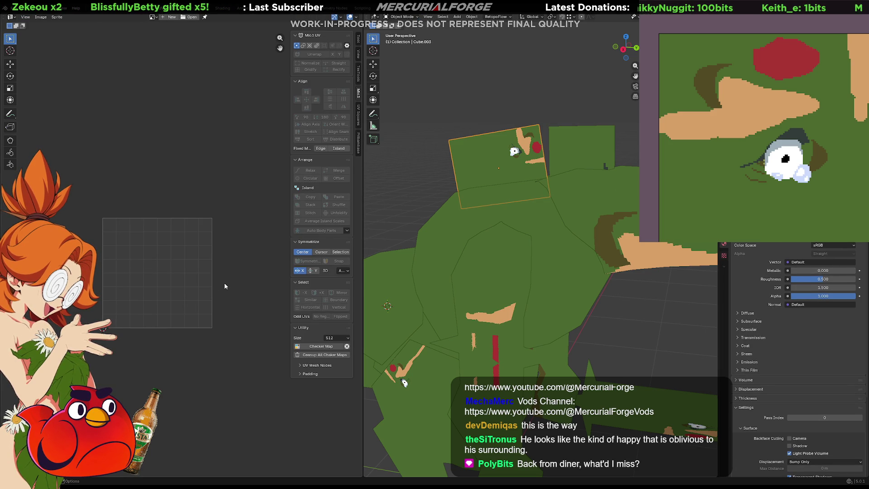
key(Tab)
key(s)
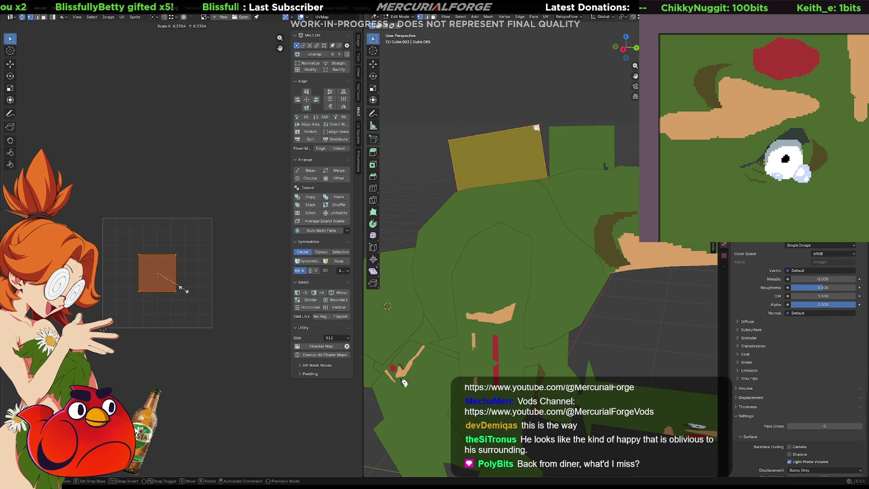
click(174, 285)
key(g)
click(246, 235)
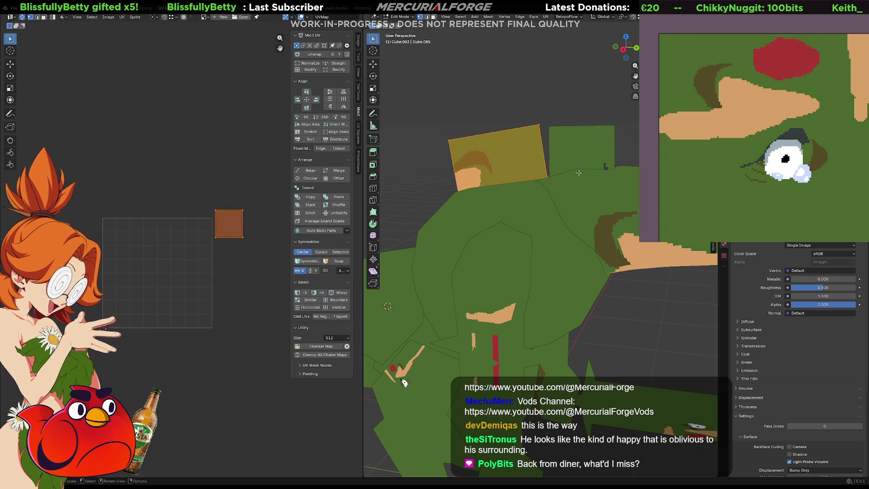
key(Tab)
Step: Edit the body and right plate together, moving both plate UV islands back into the texture grid
shift+click(571, 150)
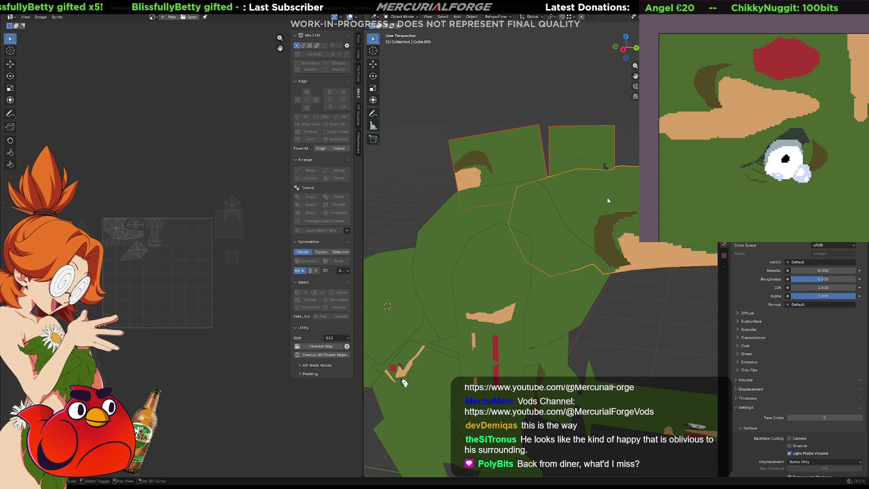
key(Tab)
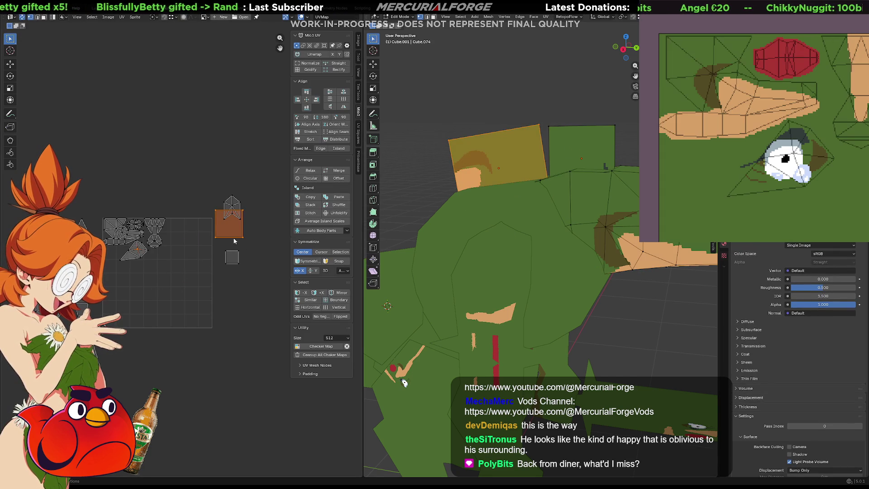
shift+click(217, 258)
mouse_move(217, 257)
ctrl+shift+right_down()
mouse_move(222, 245)
mouse_move(244, 267)
mouse_move(190, 265)
ctrl+shift+right_up()
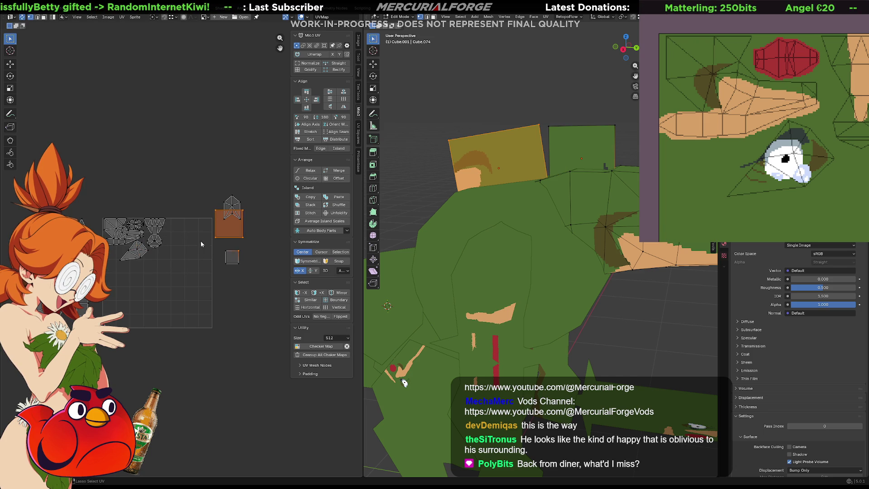
shift+click(235, 256)
key(g)
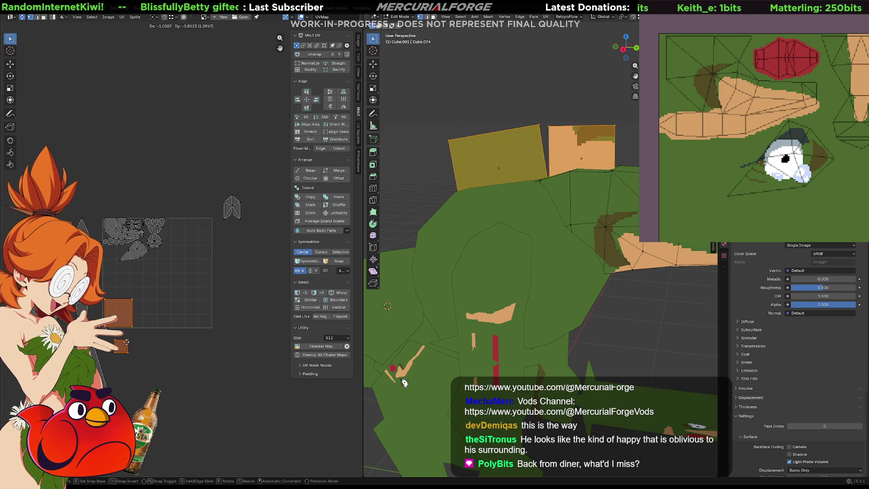
click(126, 342)
Step: Reposition the brown UV island, then shift the large UV island to the right
scroll(145, 263, up, 5)
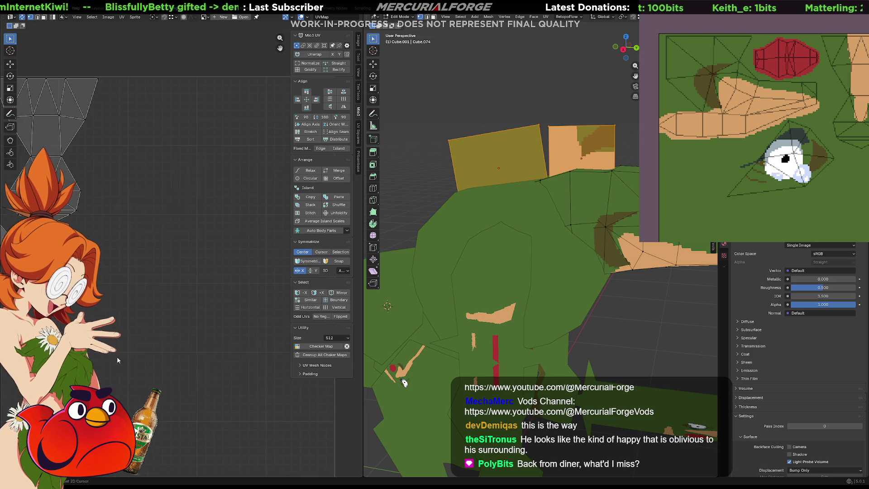
scroll(145, 264, down, 5)
mouse_move(225, 286)
mouse_down()
mouse_move(147, 367)
mouse_move(145, 425)
mouse_up()
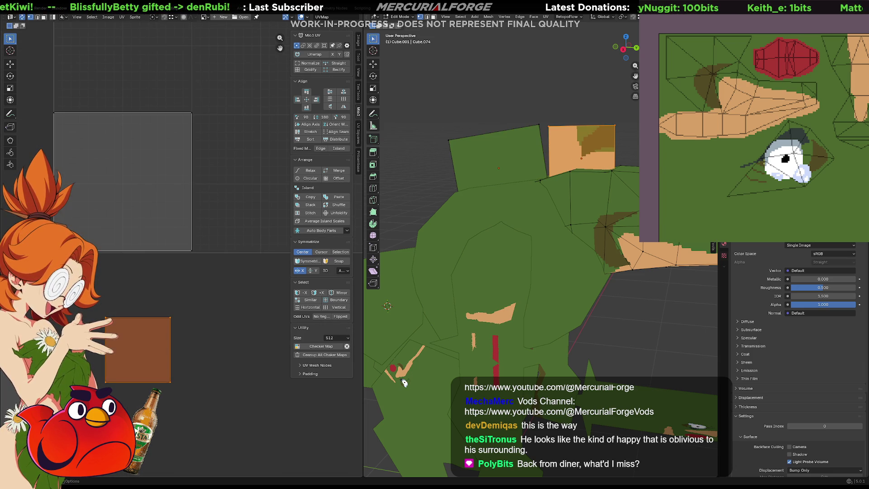
key(g)
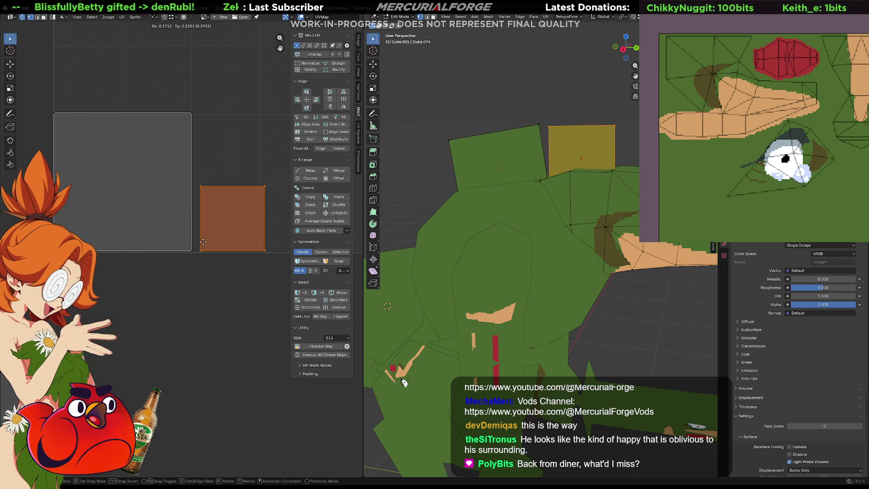
click(203, 242)
click(165, 185)
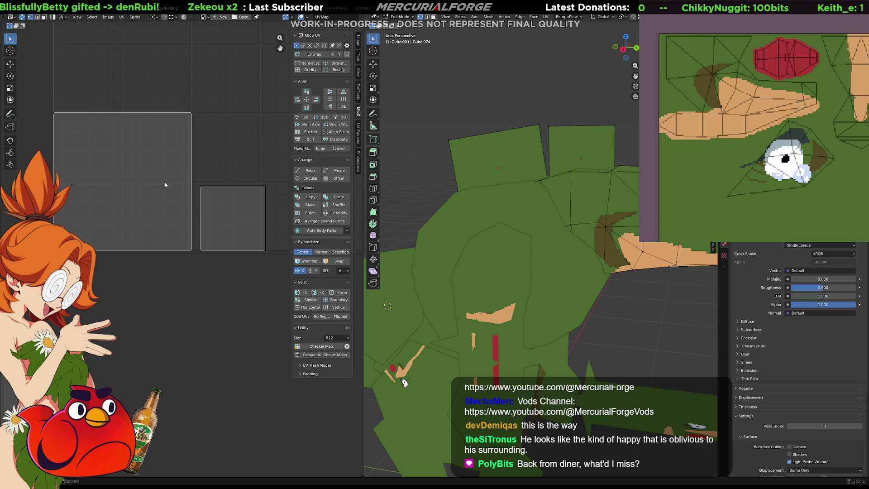
key(g)
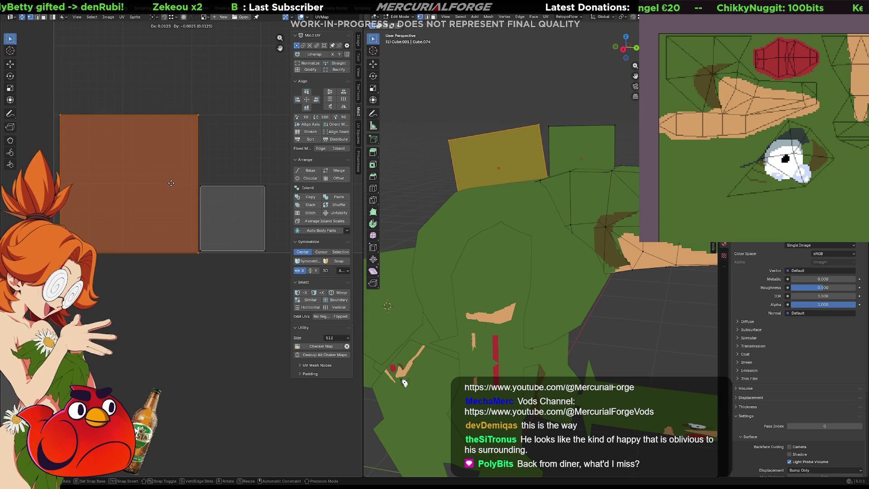
click(169, 183)
Step: Try a standard Unwrap on the left back plate twice, undoing each result
key(u)
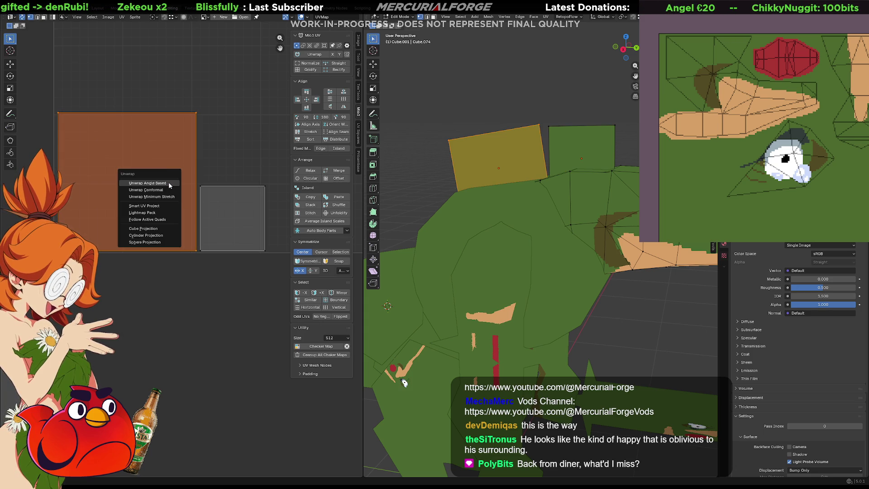
click(170, 186)
scroll(168, 186, down, 2)
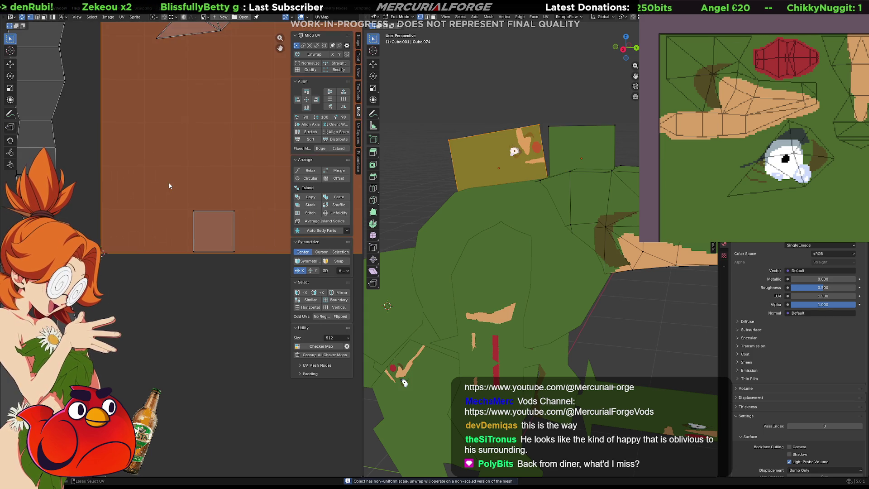
key(ctrl+z)
key(u)
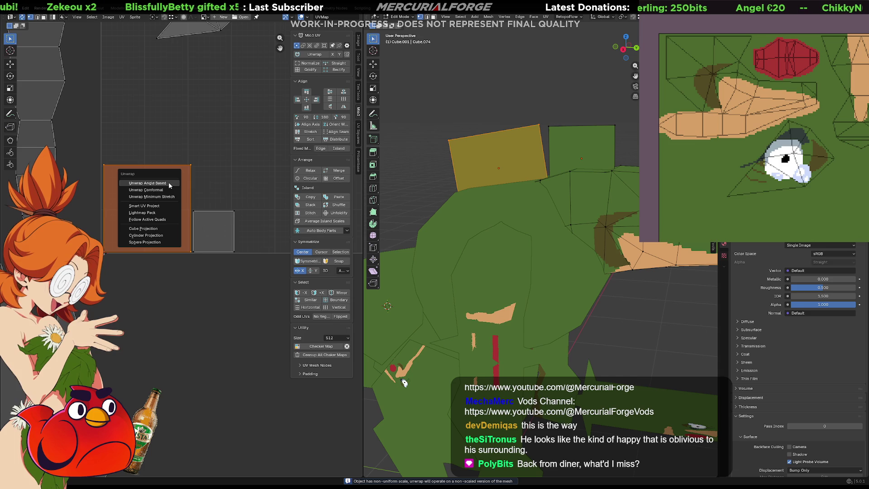
click(166, 189)
scroll(165, 191, down, 3)
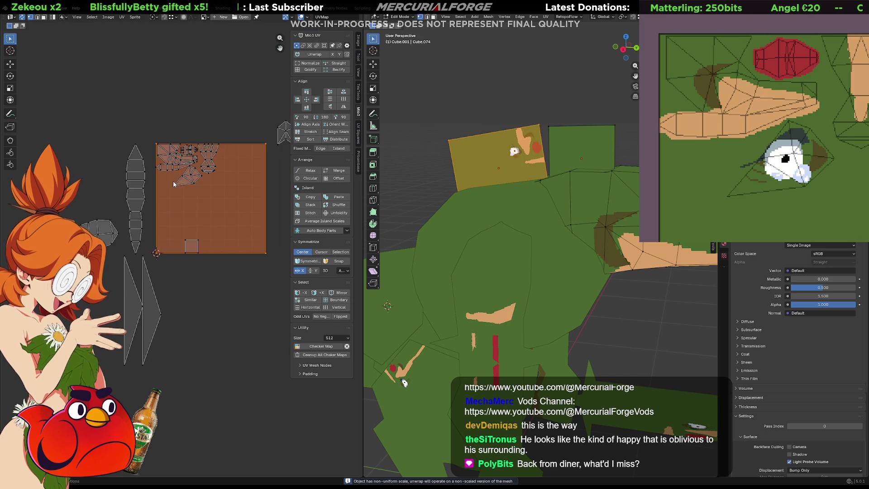
key(ctrl+z)
Step: Run Smart UV Project on the left plate from its settings dialog, then undo it
key(u)
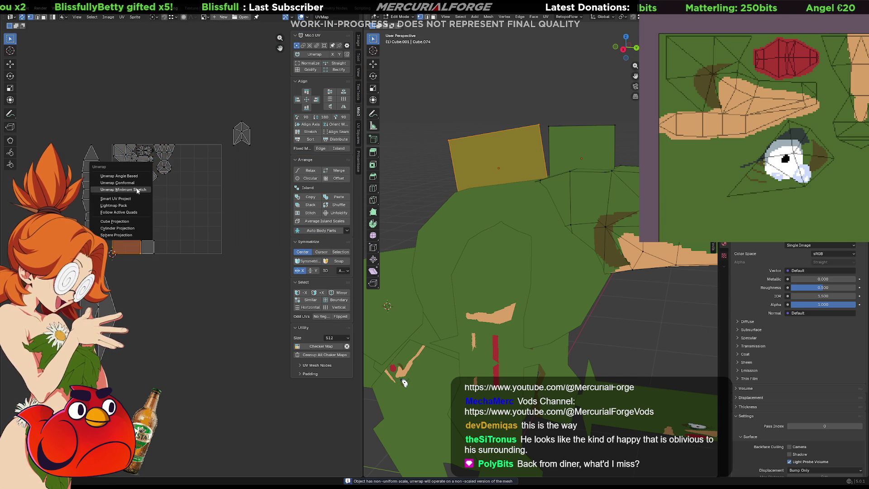
click(119, 198)
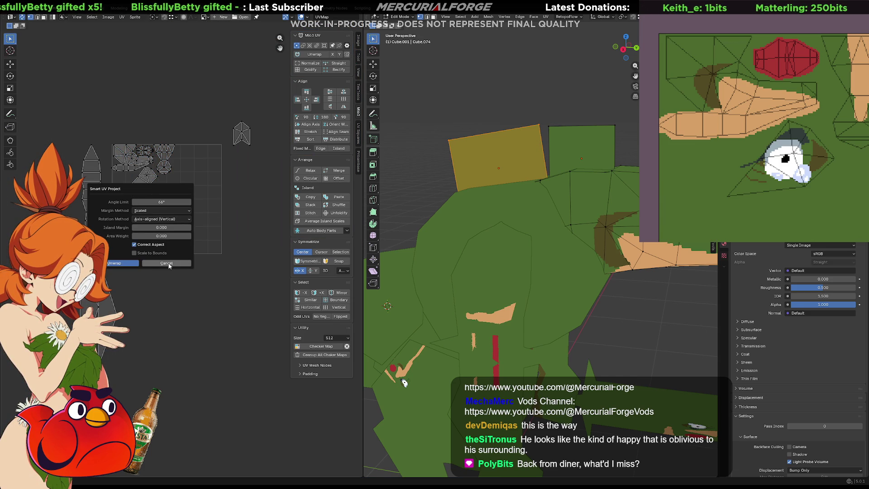
click(117, 263)
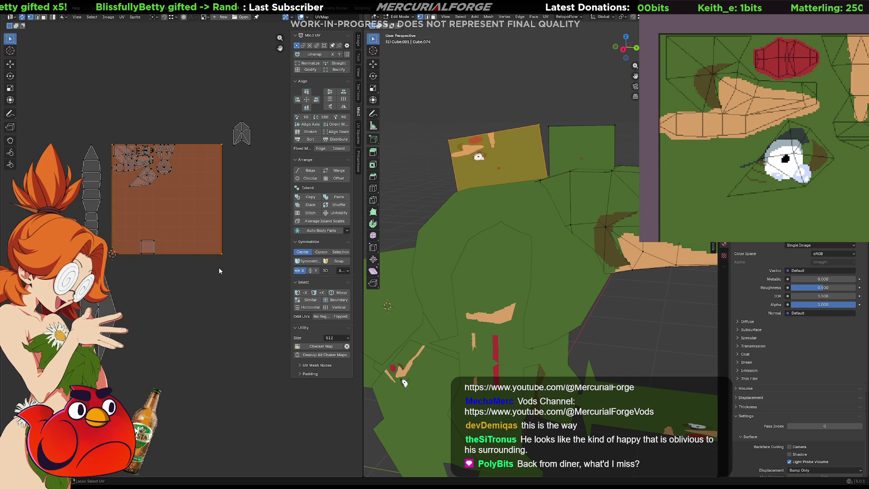
key(ctrl+z)
scroll(164, 243, up, 4)
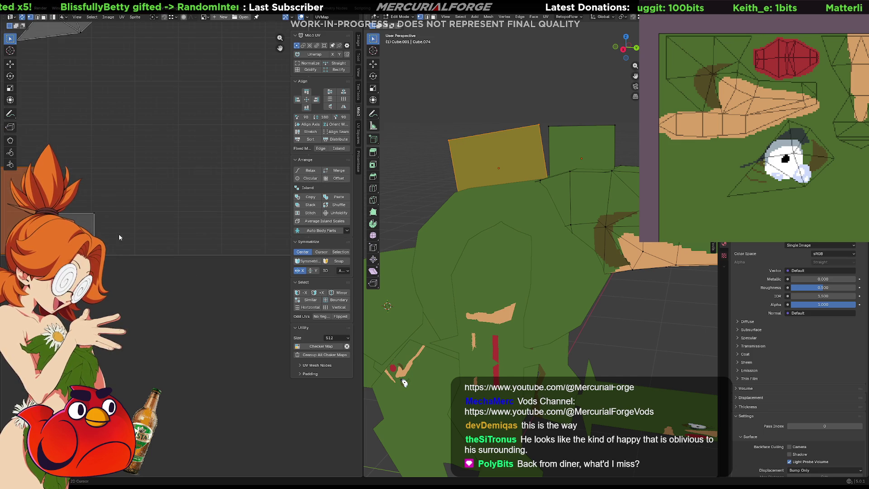
middle_drag(120, 237, 227, 248)
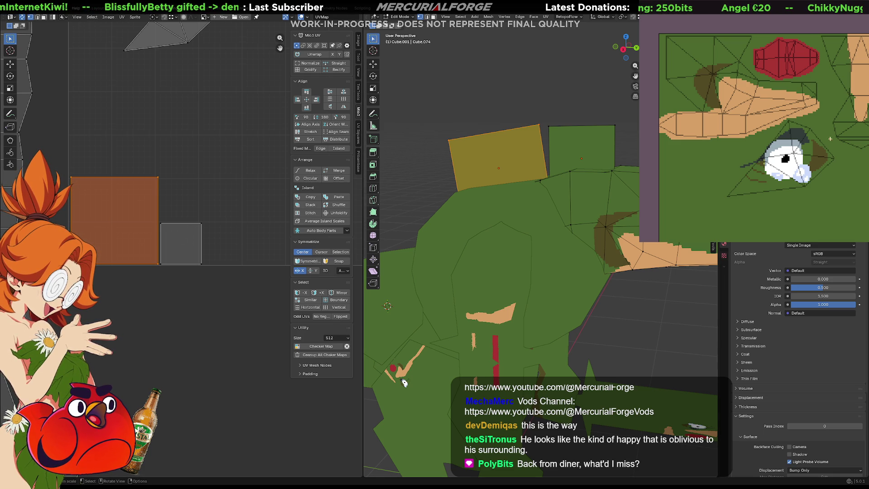
mouse_move(769, 213)
middle_down()
mouse_move(780, 97)
mouse_move(783, 103)
mouse_move(745, 106)
mouse_move(727, 84)
mouse_move(756, 104)
middle_up()
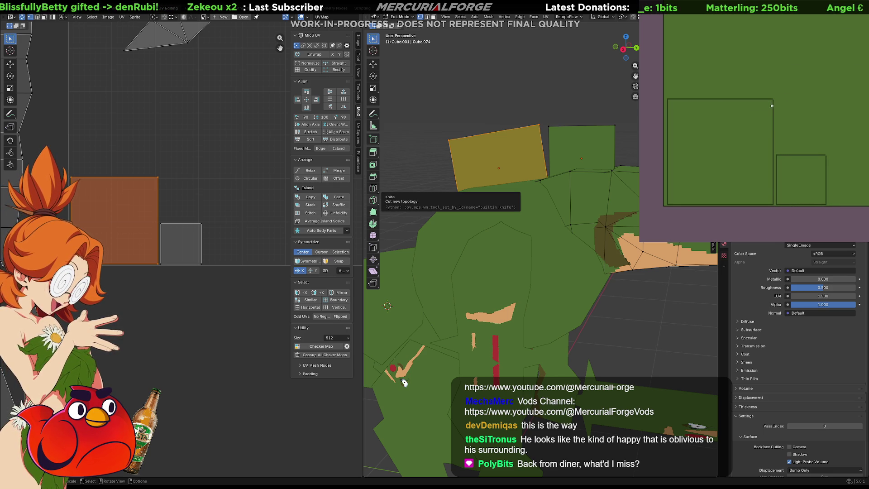
key(p)
click(754, 178)
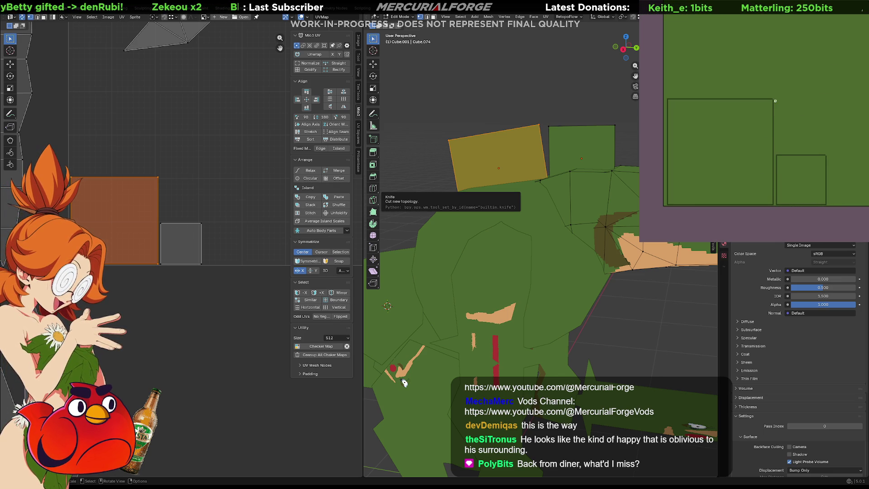
key(p)
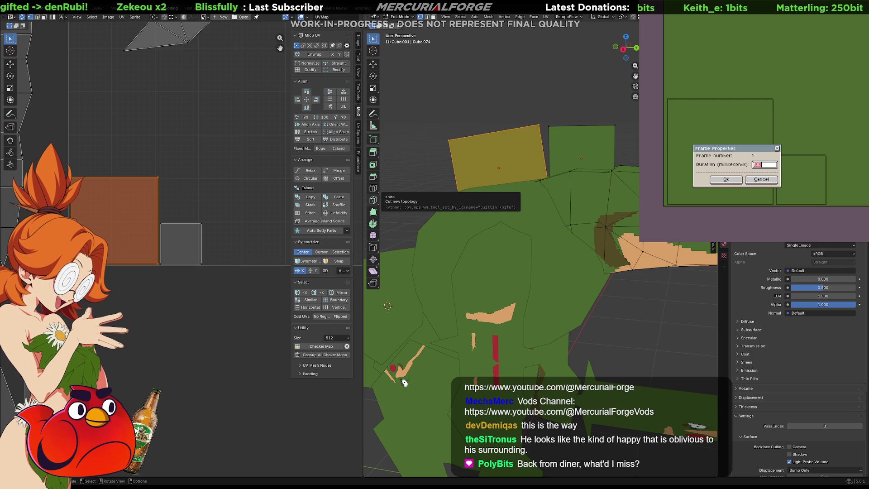
click(762, 179)
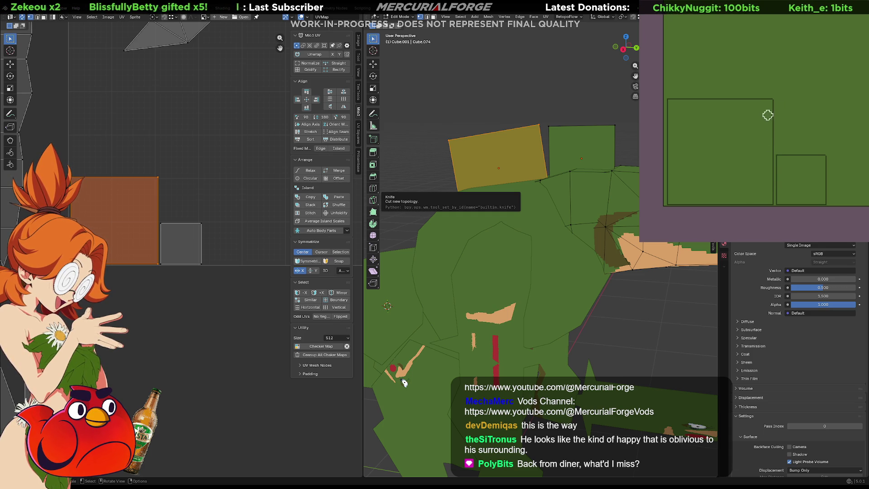
mouse_move(775, 131)
mouse_down()
mouse_move(744, 81)
mouse_move(731, 81)
mouse_move(674, 119)
mouse_move(679, 134)
mouse_up()
key(ctrl+z)
key(ctrl+z)
mouse_move(770, 88)
mouse_down()
mouse_move(770, 107)
mouse_move(743, 156)
mouse_move(758, 168)
mouse_move(747, 136)
mouse_move(730, 206)
mouse_move(715, 95)
mouse_move(717, 145)
mouse_up()
key(ctrl+z)
key(ctrl+z)
click(675, 106)
click(674, 194)
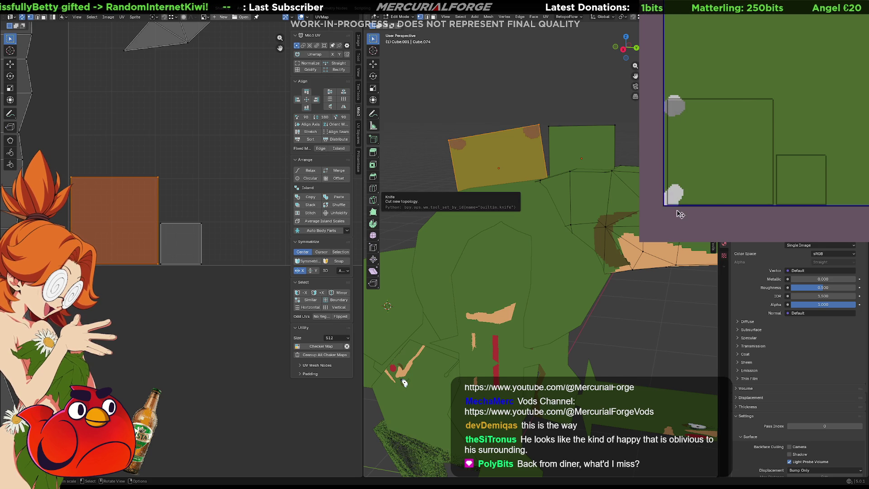
key(ctrl+z)
key(ctrl+z)
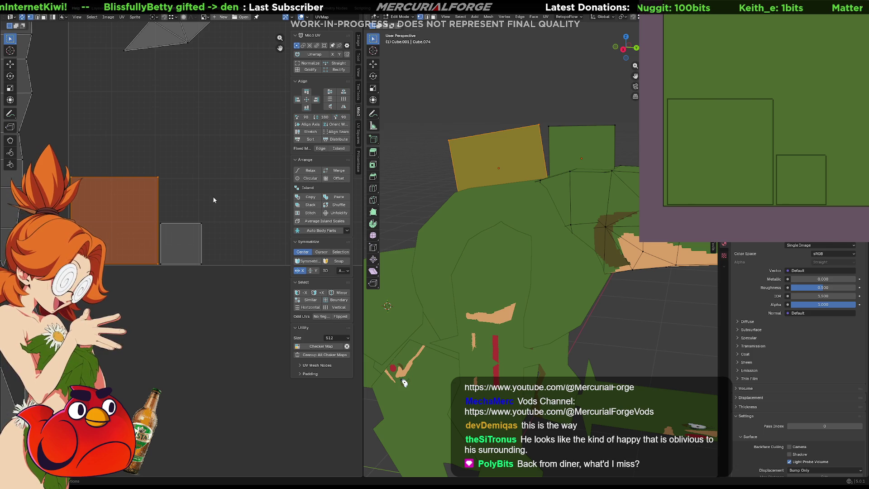
click(769, 102)
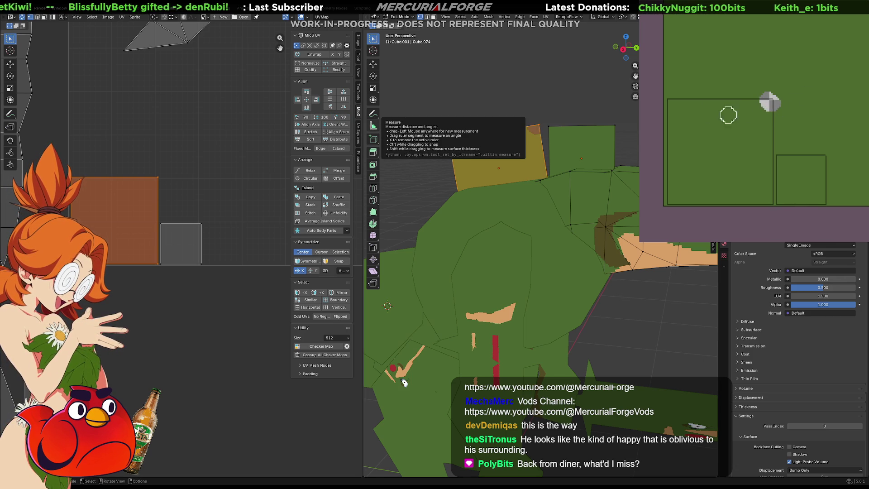
click(675, 101)
key(ctrl+z)
key(ctrl+z)
click(821, 159)
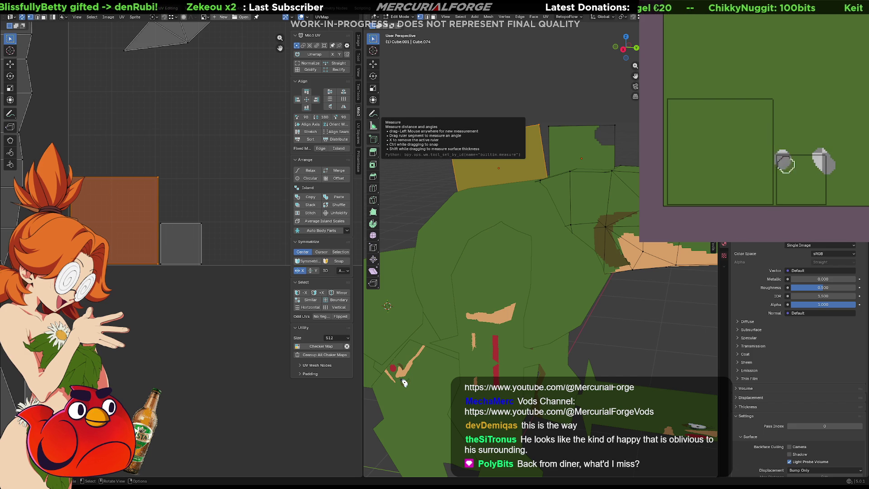
key(ctrl+z)
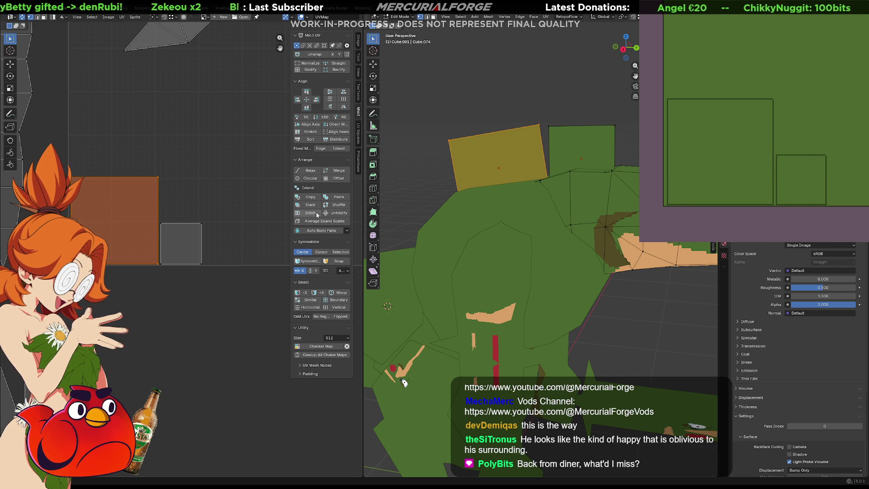
Step: Select the small square UV island and rotate its UVs by 90 degrees
click(194, 230)
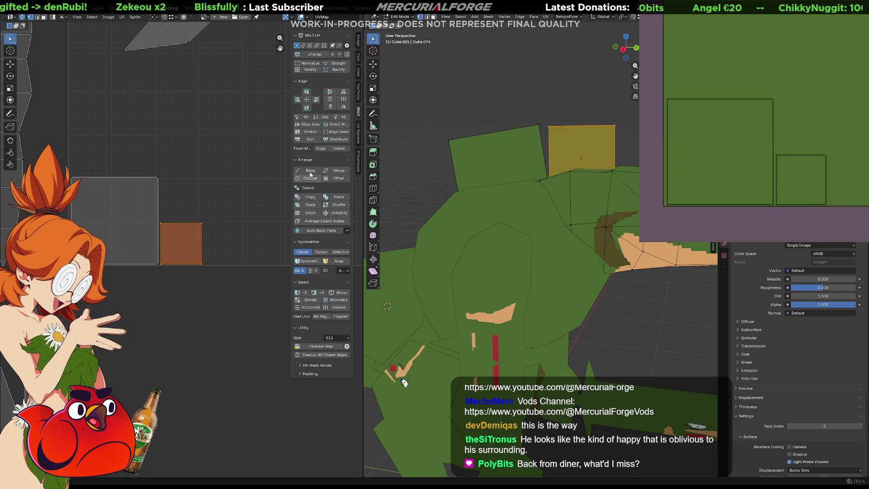
click(336, 117)
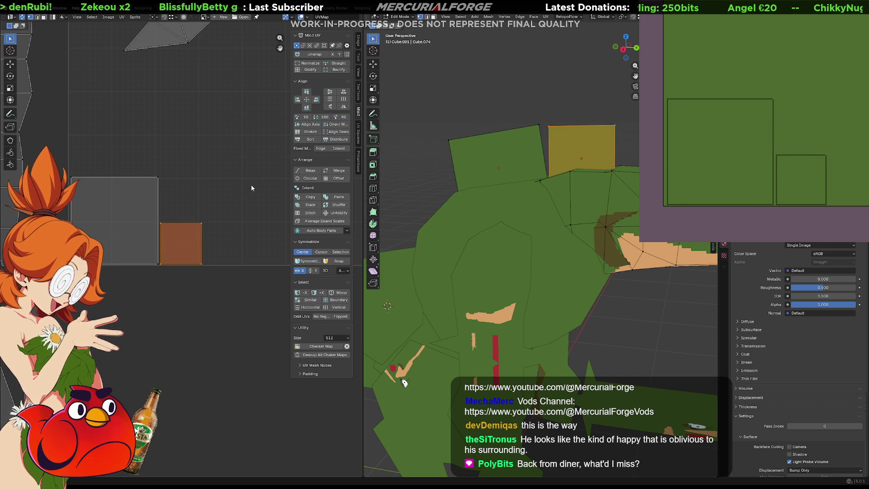
middle_drag(823, 163, 810, 142)
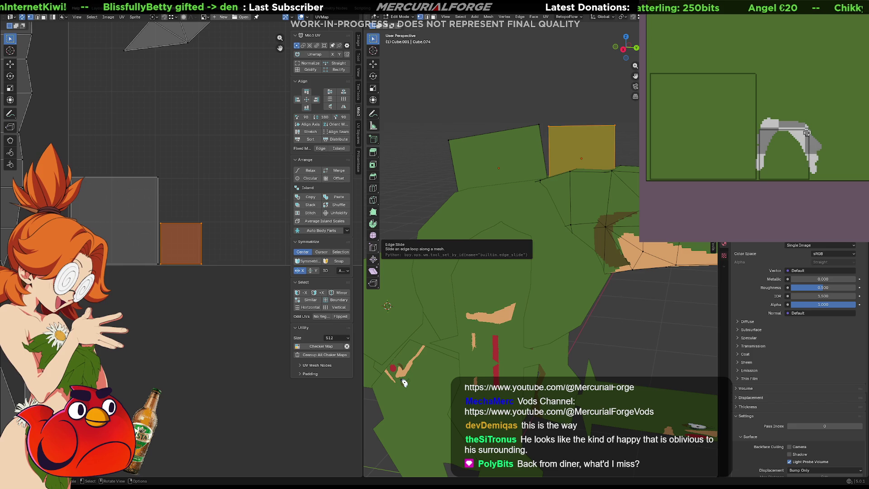
Step: Paint a light-grey arch over the back-plate area of the texture in Aseprite
middle_drag(785, 109, 821, 106)
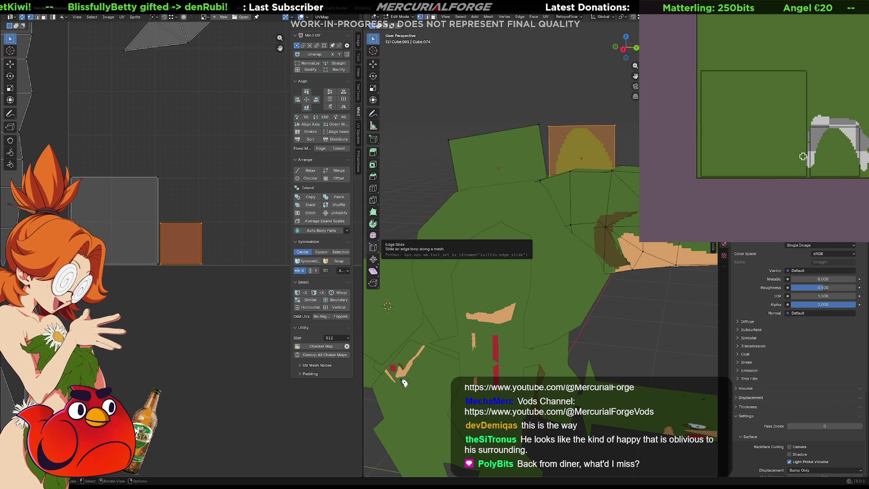
mouse_move(808, 169)
mouse_down()
mouse_move(797, 129)
mouse_move(775, 109)
mouse_up()
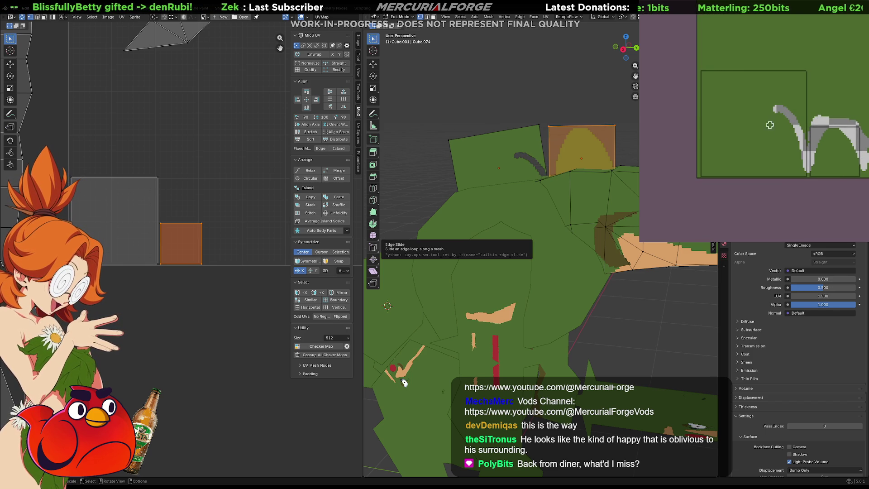
key(ctrl+z)
drag(808, 169, 784, 93)
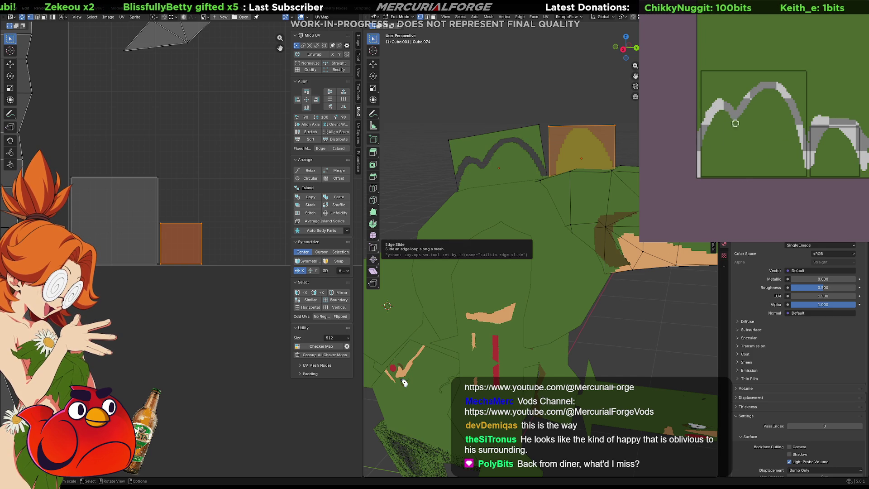
mouse_move(803, 132)
mouse_down()
mouse_move(801, 75)
mouse_move(802, 123)
mouse_up()
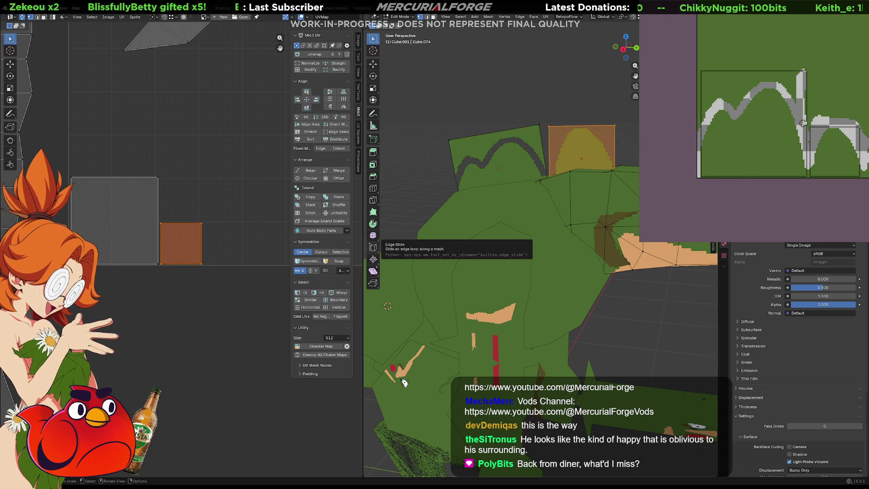
drag(788, 71, 795, 105)
mouse_move(767, 75)
mouse_down()
mouse_move(740, 81)
mouse_move(732, 105)
mouse_move(724, 93)
mouse_move(717, 97)
mouse_move(724, 78)
mouse_move(714, 72)
mouse_move(707, 110)
mouse_move(702, 82)
mouse_move(729, 107)
mouse_up()
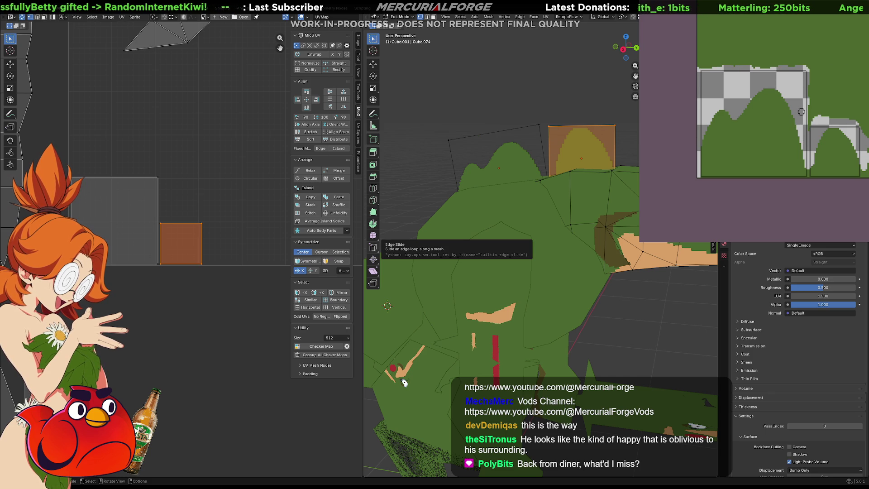
Step: Deselect all, pick the back plate's top-left edge and move it along the Y axis
scroll(449, 336, down, 2)
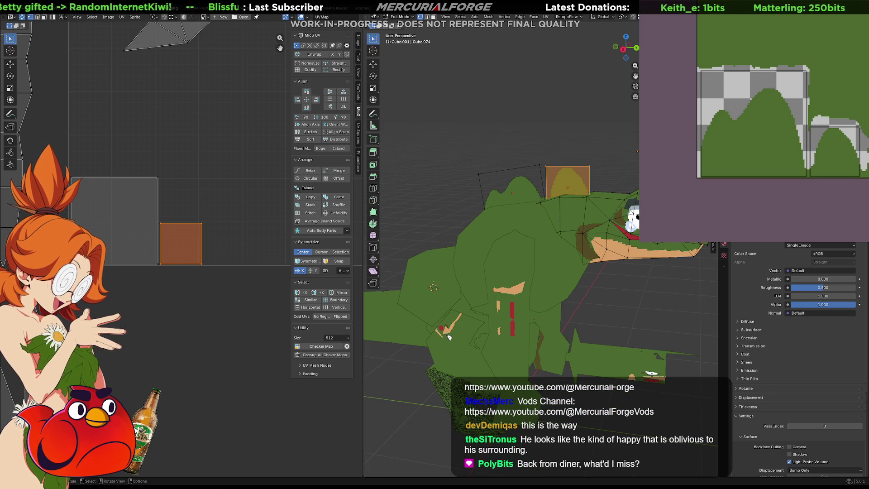
key(alt+a)
scroll(449, 337, down, 4)
middle_drag(600, 273, 555, 289)
scroll(599, 270, up, 5)
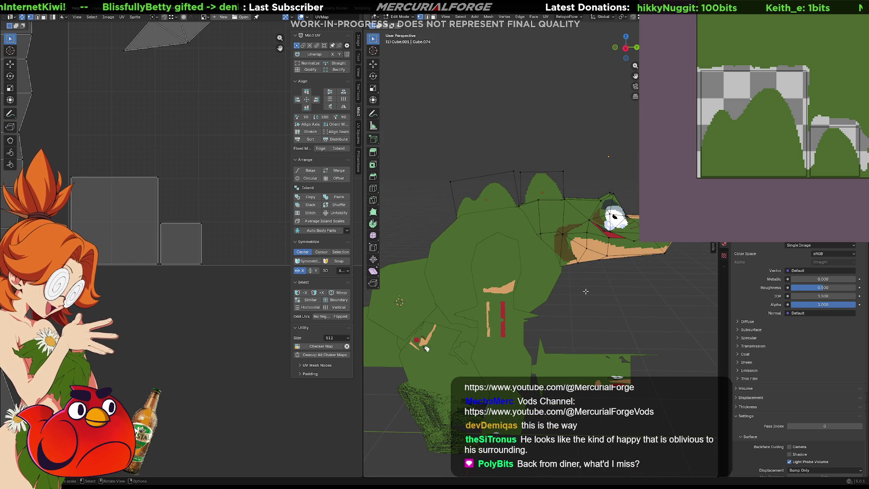
middle_drag(463, 166, 481, 167)
click(481, 169)
key(g)
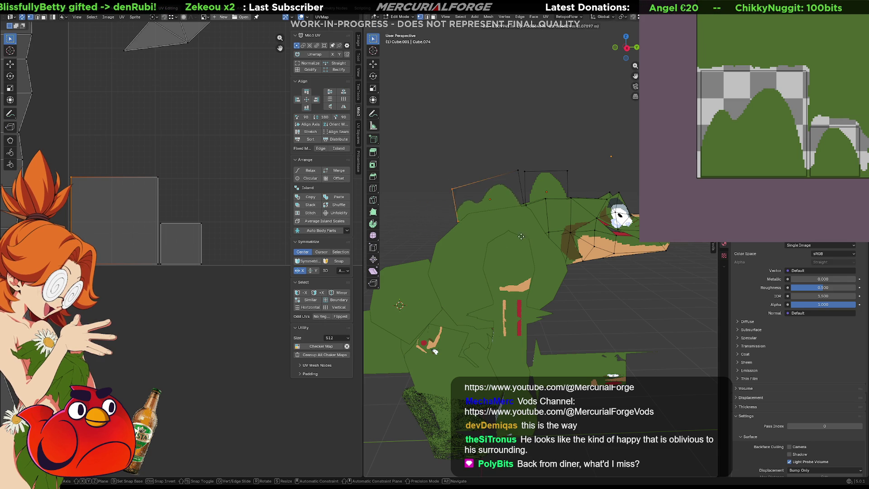
key(y)
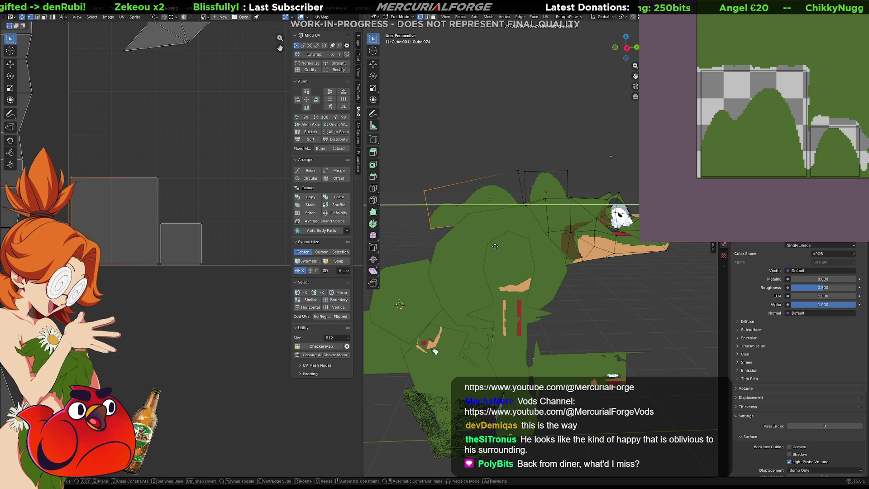
click(495, 247)
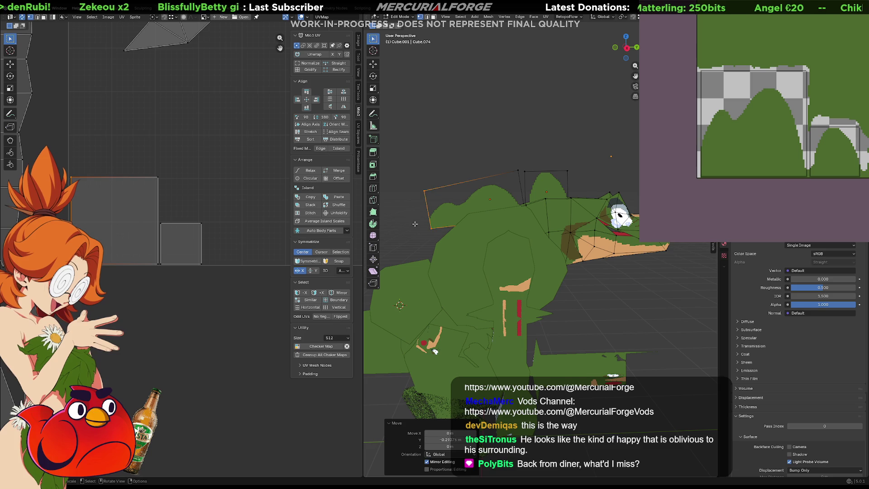
Step: Move the back-plate edge to a new position after cancelling X/Z-constrained attempts
key(g)
key(x)
key(x)
key(z)
right_click(444, 242)
shift+middle_drag(444, 241, 478, 225)
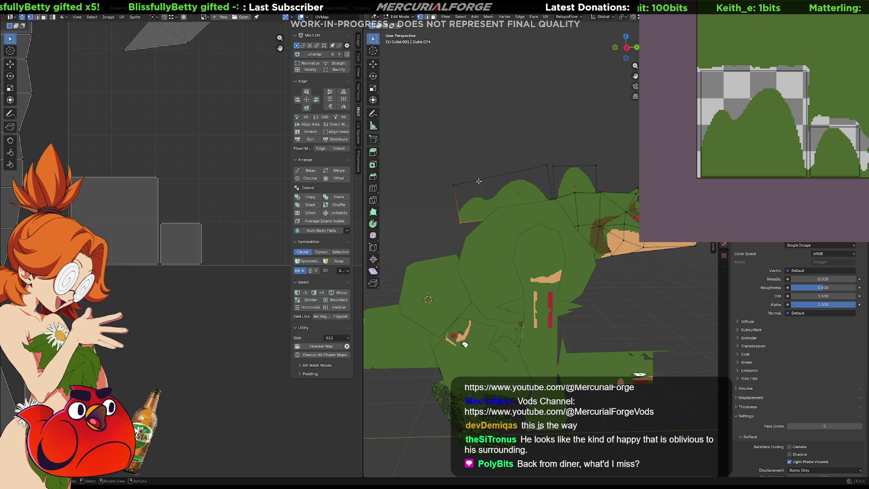
key(g)
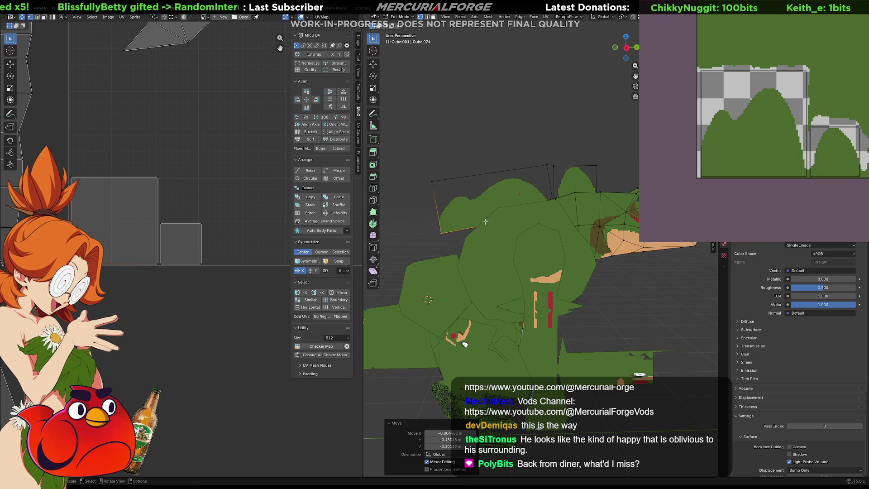
key(Escape)
mouse_move(425, 236)
middle_down()
mouse_move(542, 243)
mouse_move(470, 249)
middle_up()
key(g)
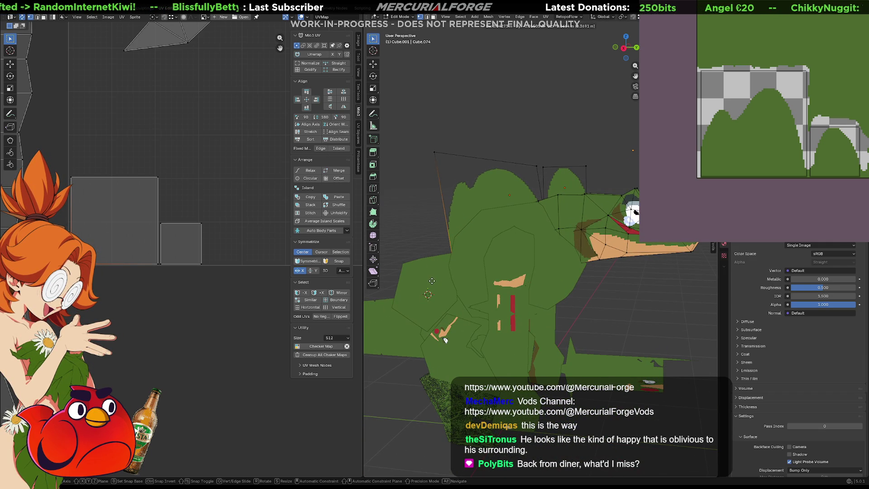
click(437, 281)
middle_drag(436, 281, 449, 276)
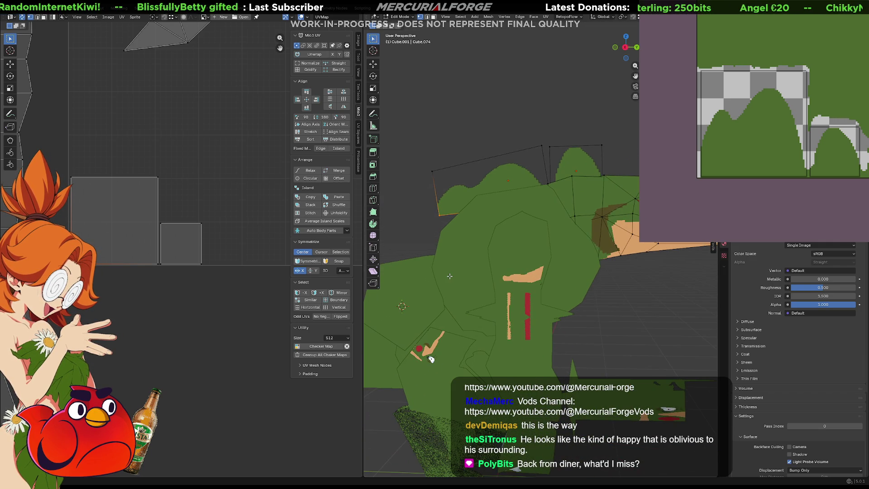
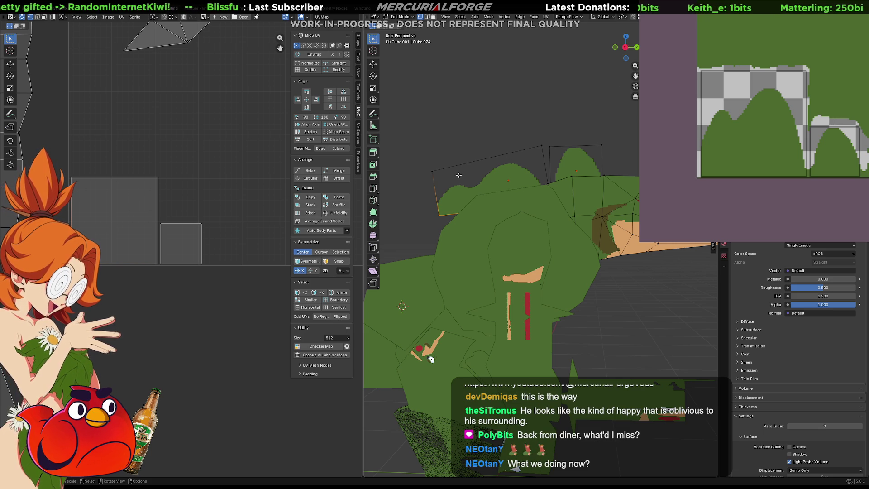
Step: Pull the spike's top-left corner and a second top vertex further up and to the left
click(438, 173)
key(g)
click(449, 188)
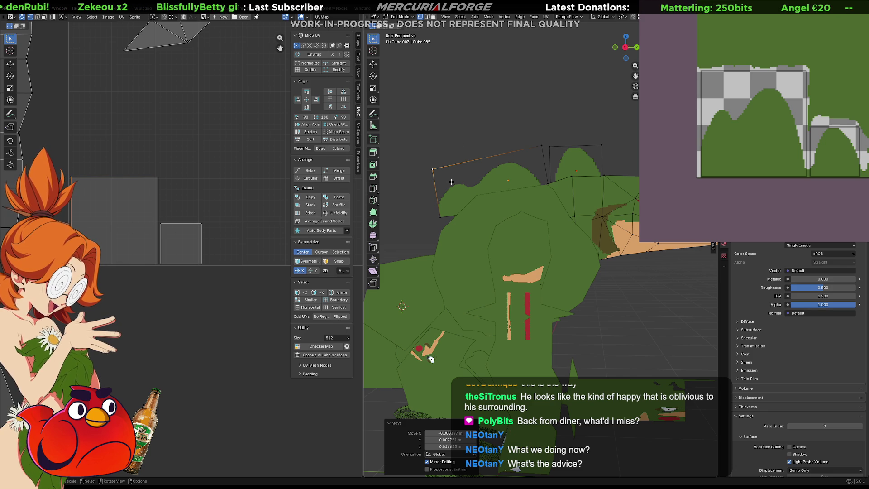
click(440, 218)
mouse_move(422, 204)
middle_down()
mouse_move(508, 207)
mouse_move(510, 216)
mouse_move(437, 212)
middle_up()
key(g)
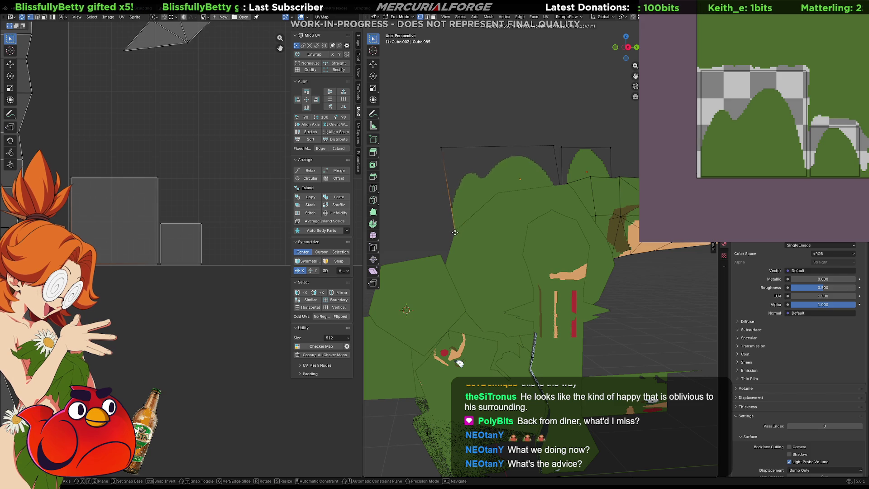
click(458, 195)
middle_drag(458, 195, 473, 186)
Step: Abandon a move on the next vertex, then select the spike's tip vertex and begin moving it upward
click(559, 152)
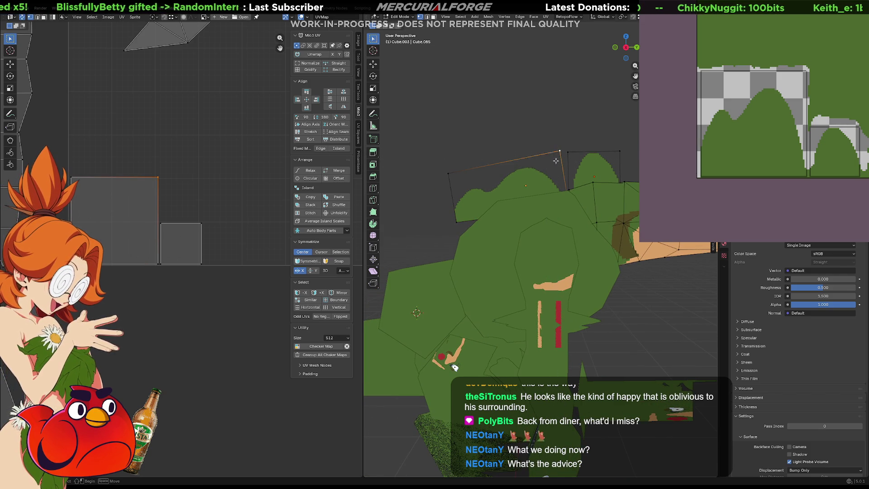
key(g)
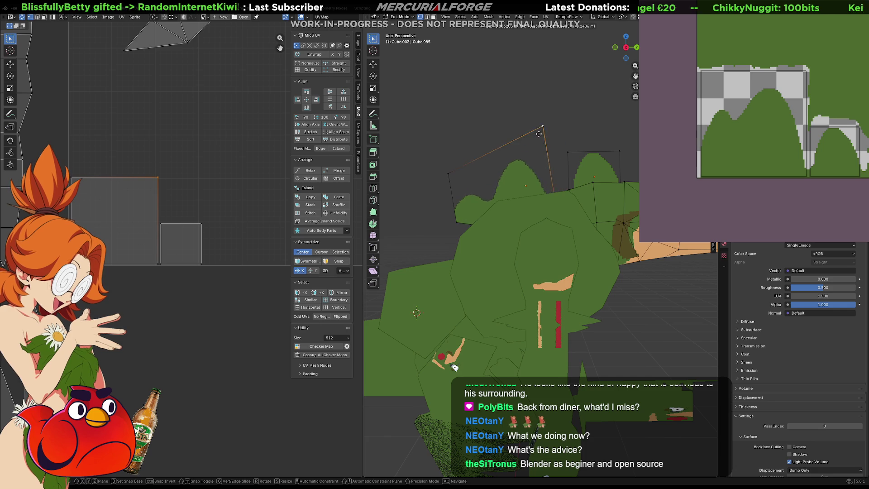
key(Escape)
middle_drag(551, 233, 524, 245)
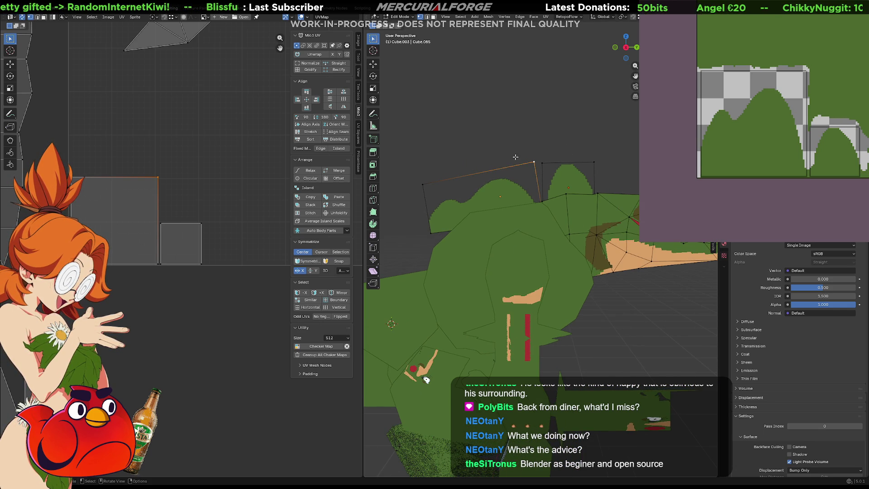
middle_drag(509, 256, 586, 165)
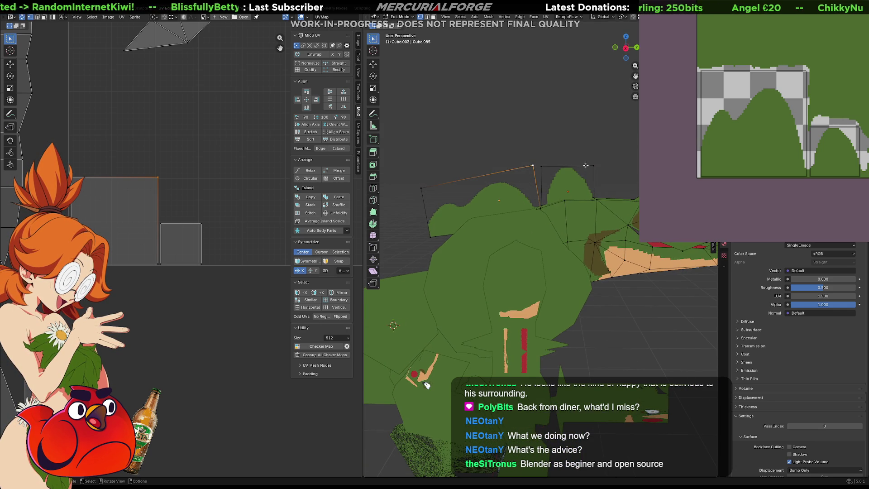
click(593, 165)
key(g)
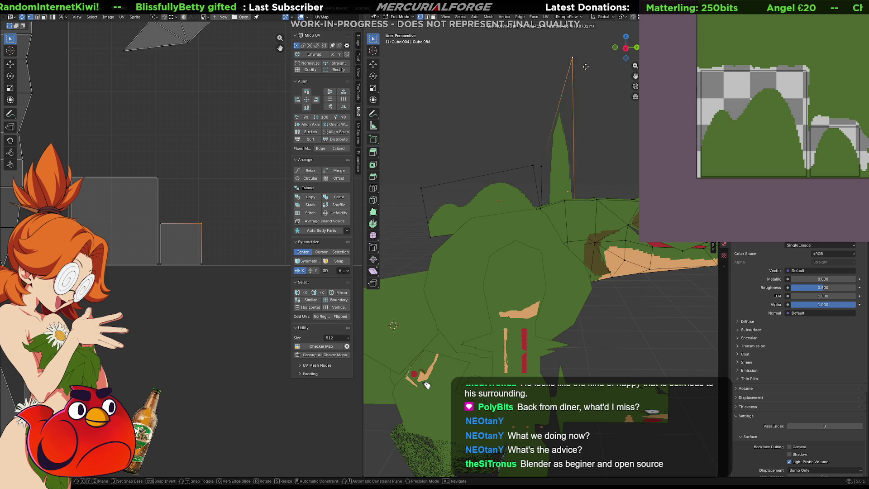
Step: Cancel the pending tip move and inspect an edge of the right spike, making no changes
click(606, 166)
mouse_move(606, 166)
middle_down()
mouse_move(559, 156)
mouse_move(561, 163)
middle_up()
click(578, 170)
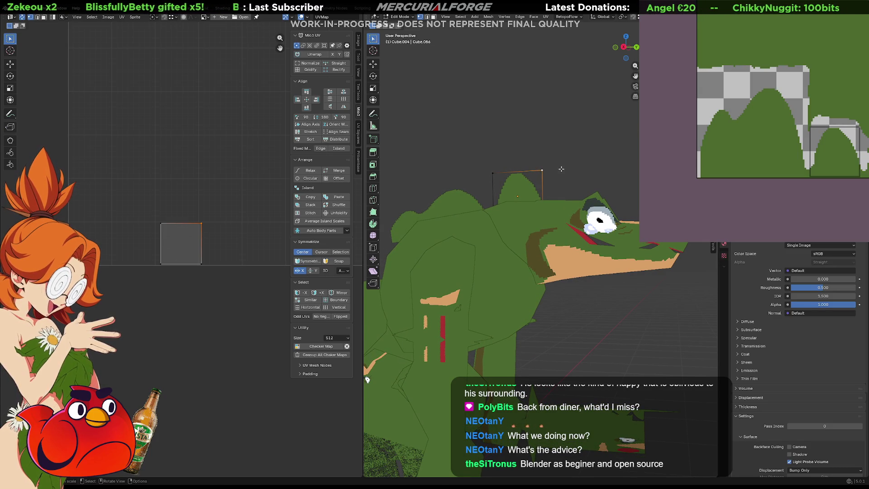
key(g)
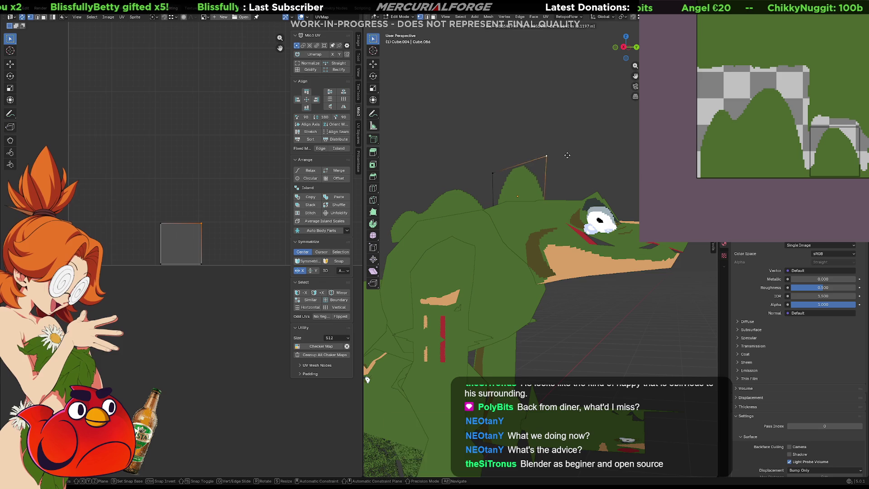
key(Escape)
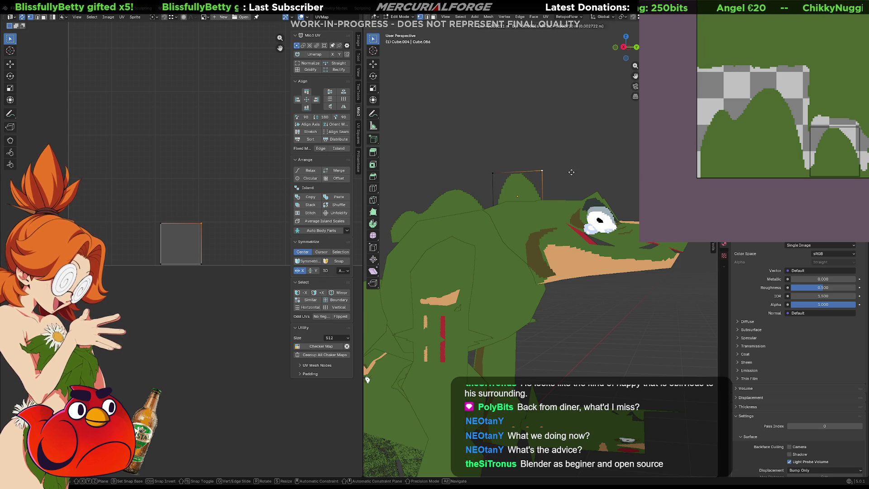
mouse_move(574, 168)
middle_down()
mouse_move(569, 156)
mouse_move(565, 167)
middle_up()
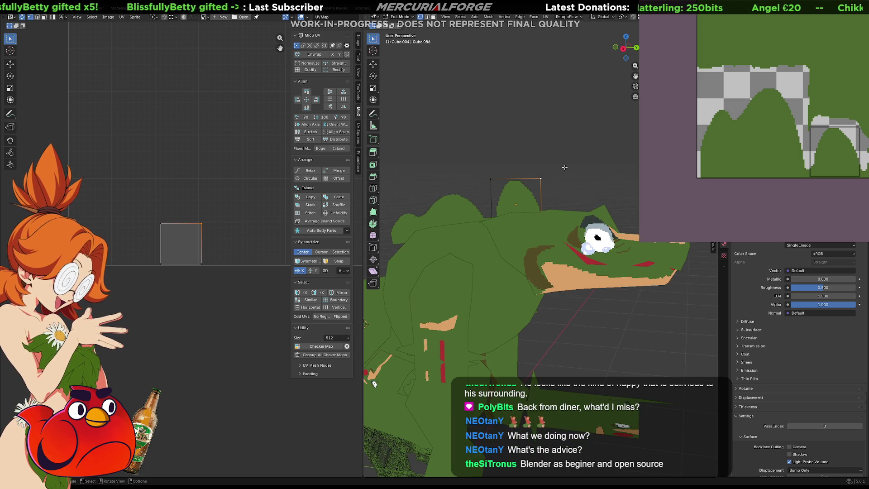
key(shift+a)
key(Escape)
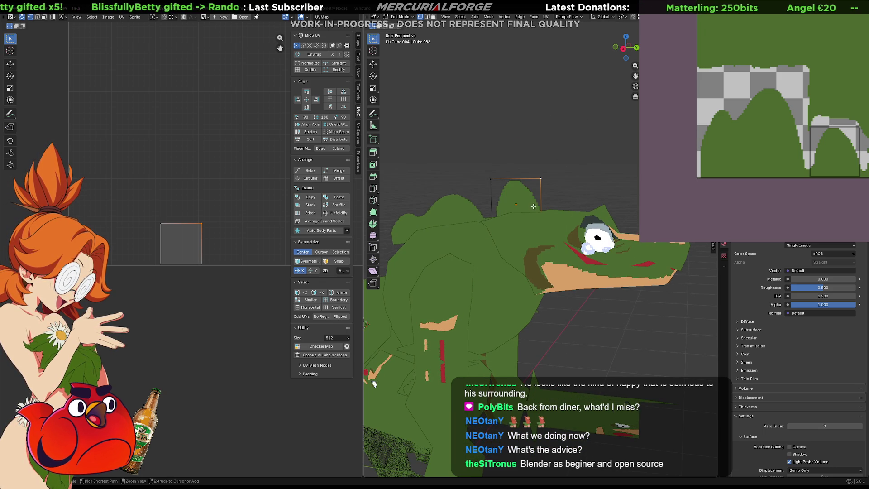
Step: Apply all transforms to both back spike objects
key(Tab)
shift+click(460, 206)
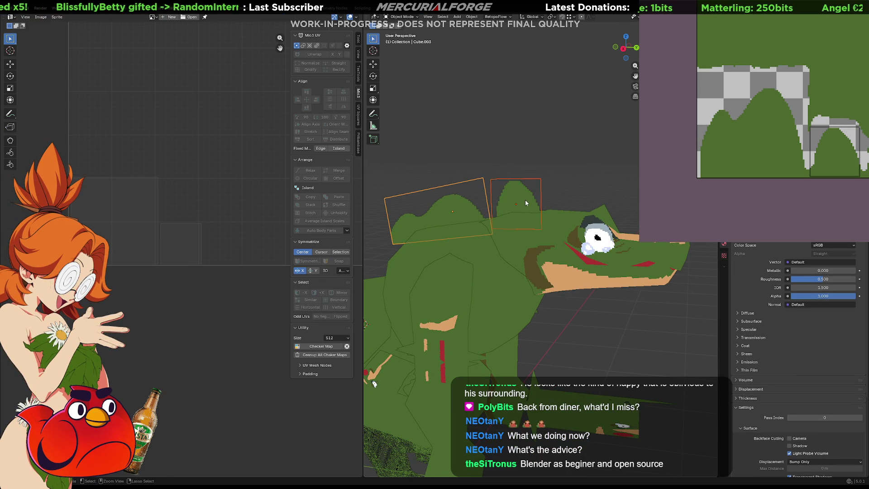
key(ctrl+a)
click(520, 202)
Step: Select only the right spike (Cube.004) and inspect its mesh in Edit Mode, then return to Object Mode
click(519, 208)
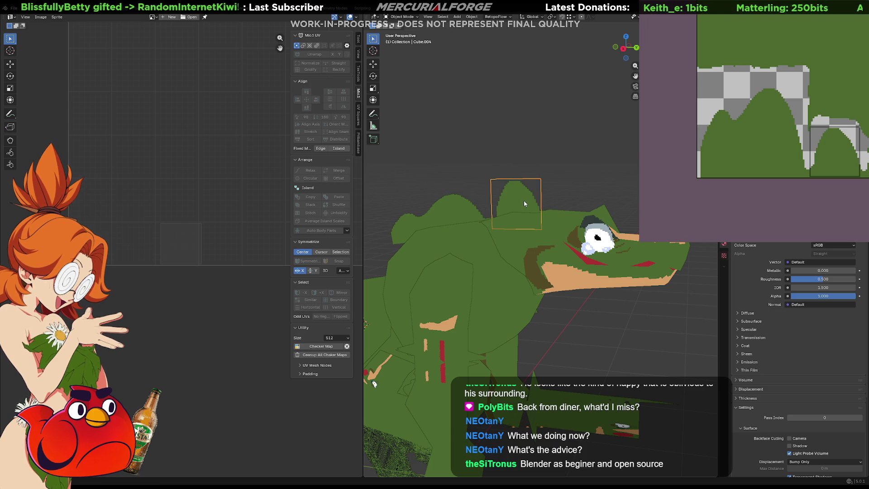
middle_drag(531, 191, 548, 184)
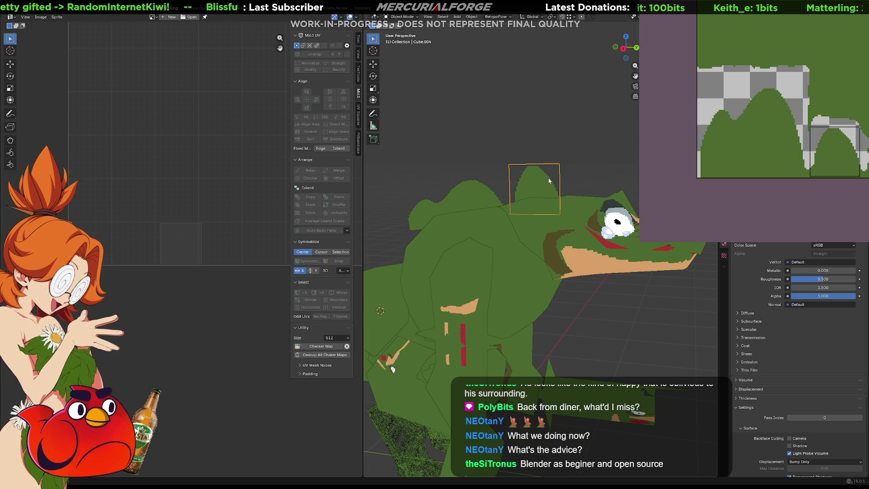
key(Tab)
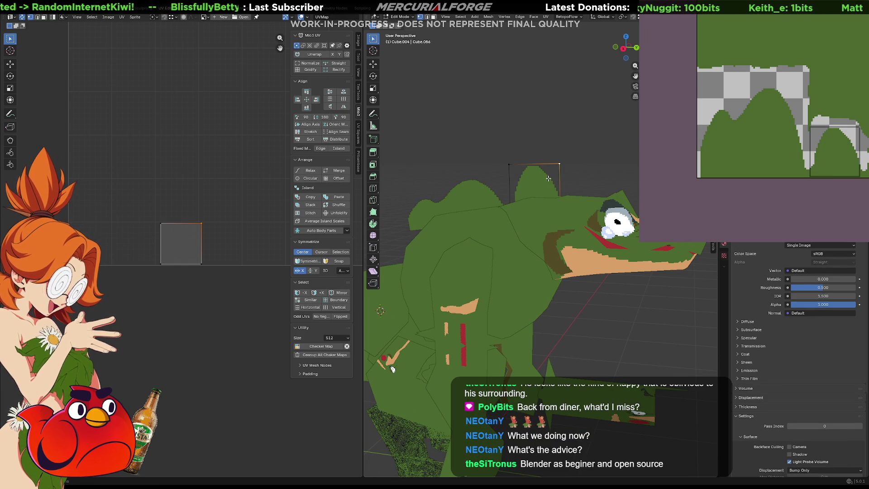
mouse_move(565, 179)
middle_down()
mouse_move(588, 167)
mouse_move(540, 199)
middle_up()
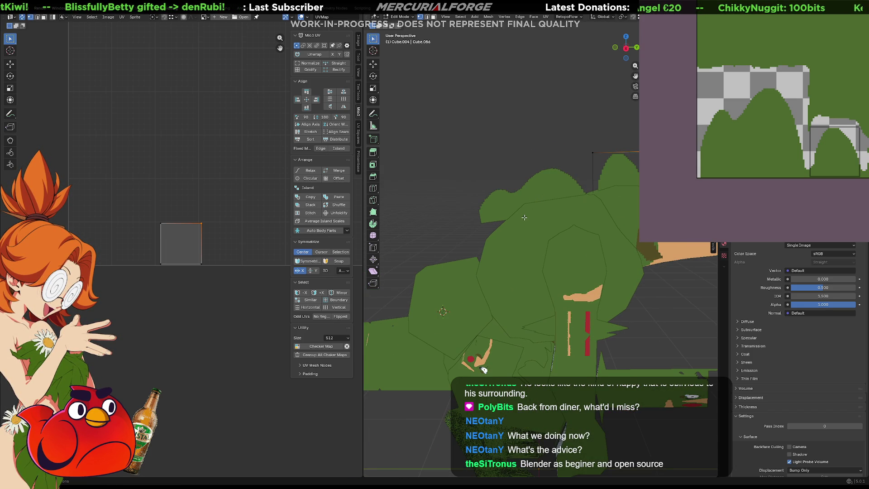
key(Tab)
Step: In the left spike's Edit Mode, lower a top vertex along Z and shift it along Y
click(496, 215)
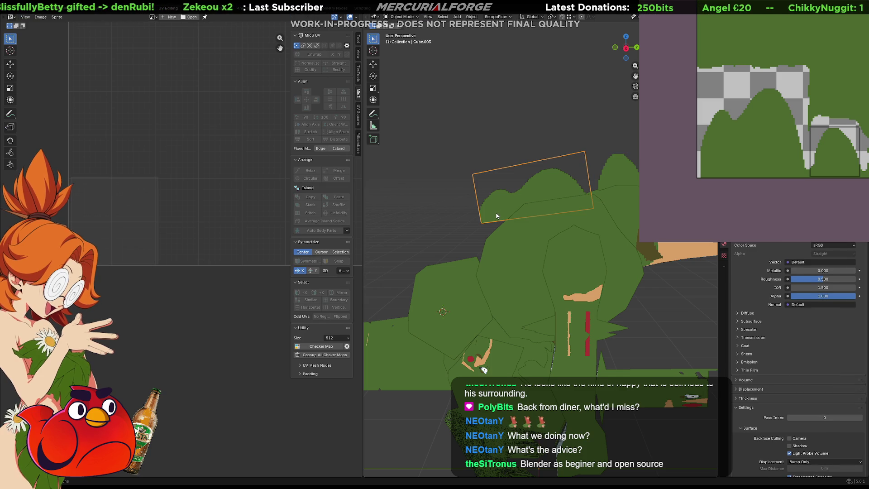
key(Tab)
key(g)
key(z)
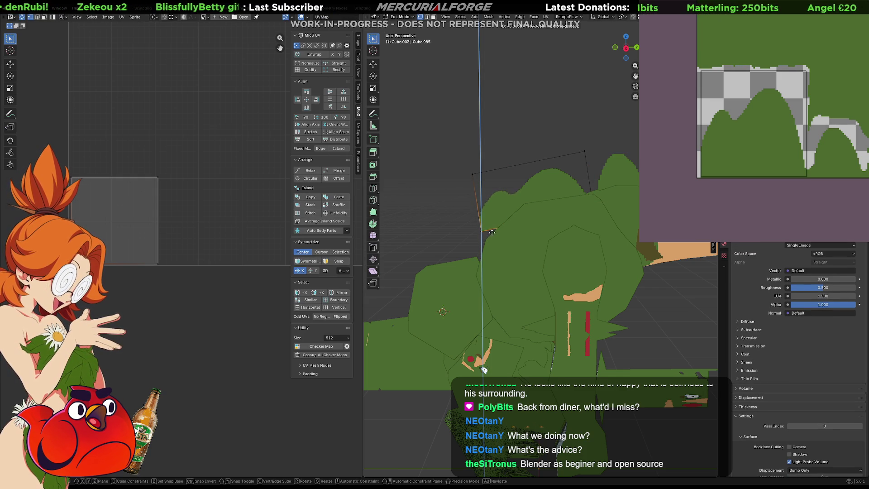
click(491, 232)
key(g)
key(y)
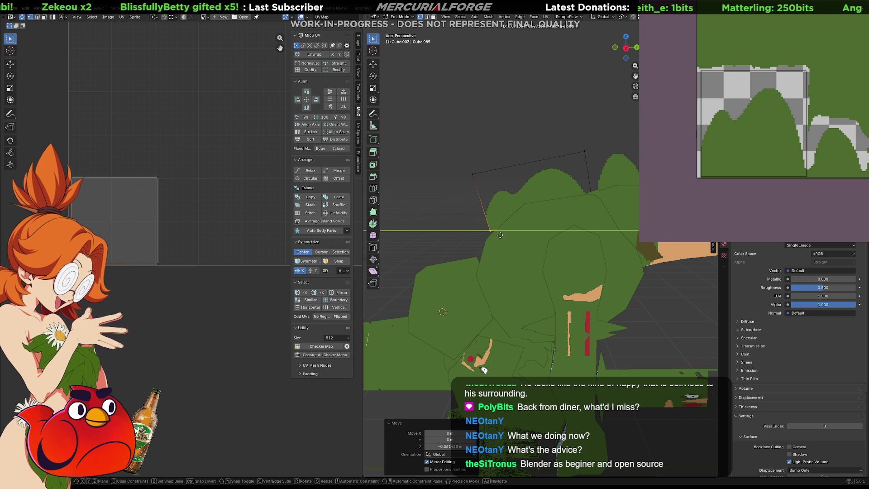
click(496, 240)
key(g)
key(z)
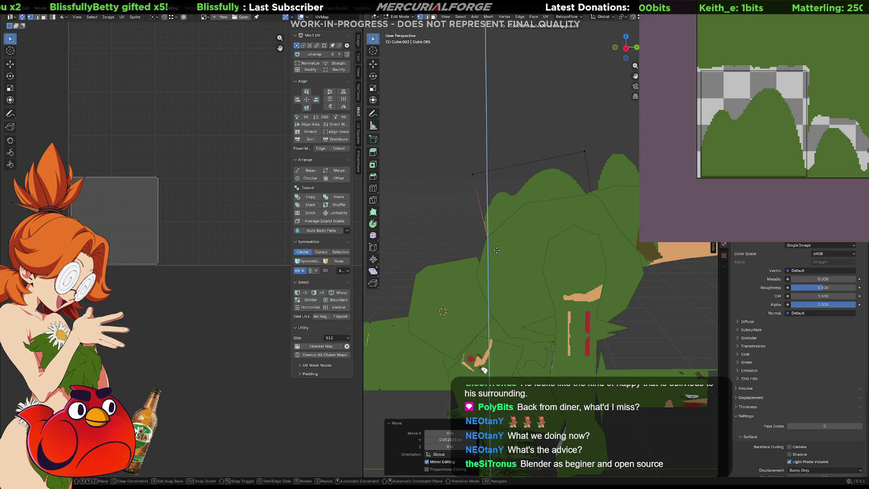
click(498, 252)
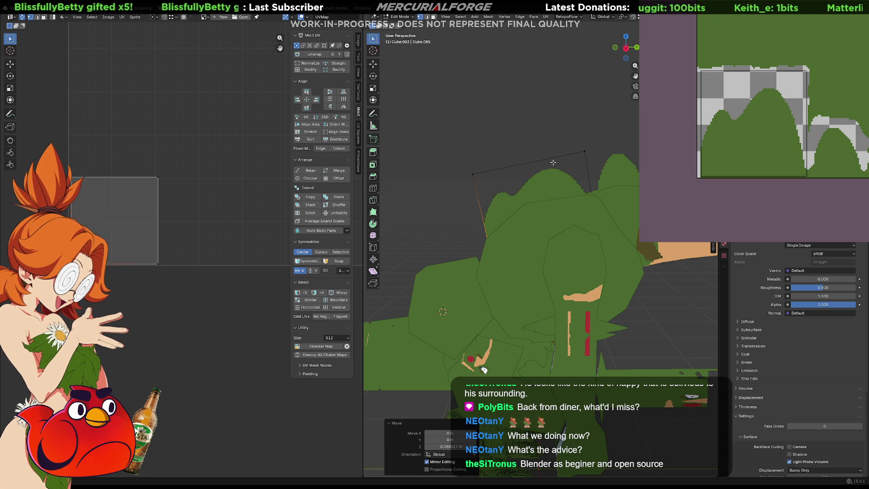
Step: Shift two more of the left spike's vertices sideways along the Y axis
click(585, 150)
key(g)
key(x)
key(y)
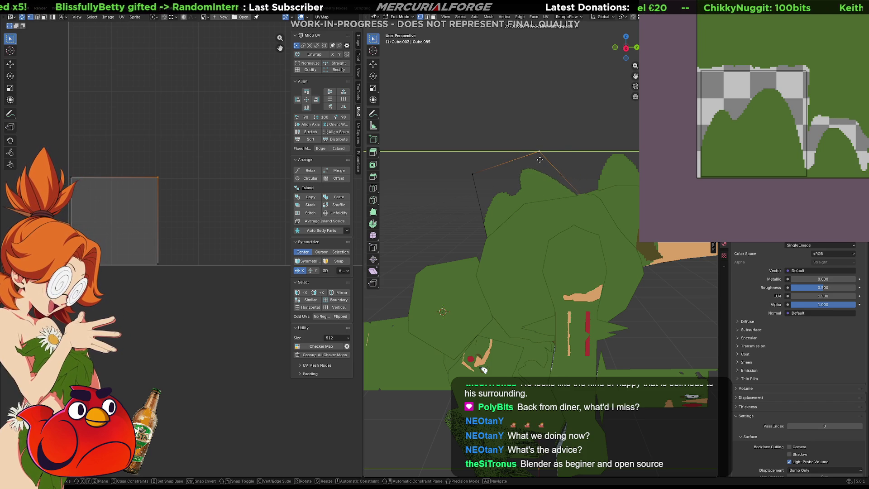
click(555, 169)
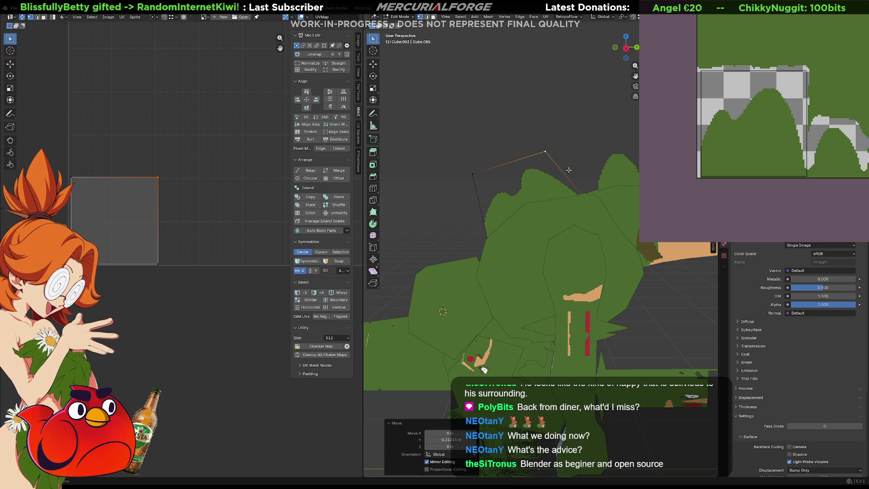
click(609, 235)
key(g)
key(y)
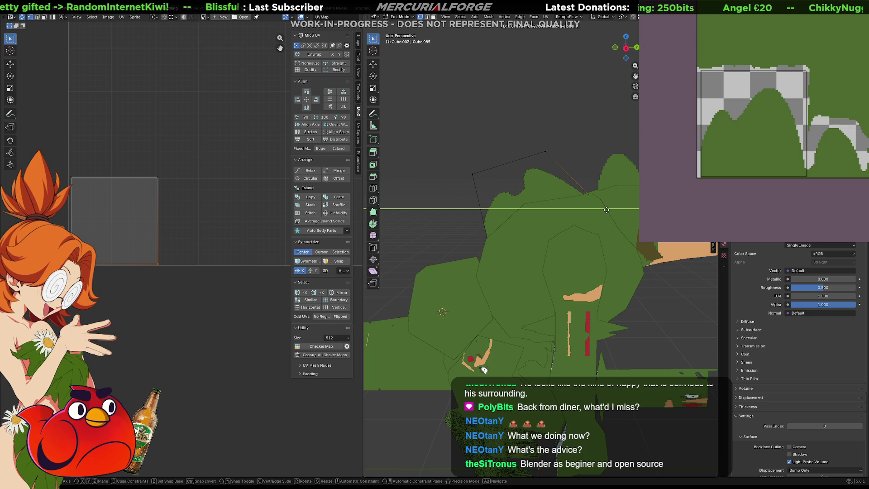
click(607, 210)
Step: Check the model from a side view, then open the right spike's mesh in Edit Mode
mouse_move(608, 210)
middle_down()
mouse_move(561, 138)
mouse_move(560, 151)
mouse_move(596, 140)
mouse_move(543, 192)
middle_up()
key(ctrl+KP_3)
scroll(579, 165, up, 2)
key(Tab)
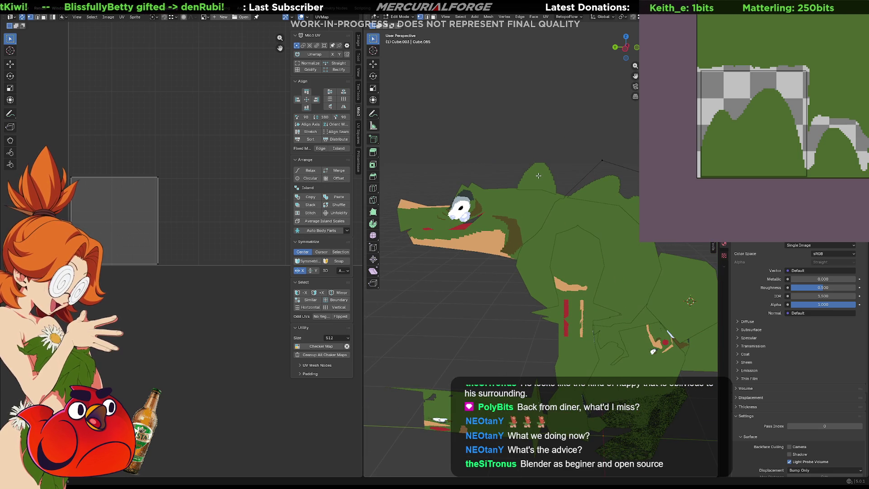
click(539, 178)
mouse_move(523, 193)
shift+middle_down()
mouse_move(526, 180)
mouse_move(538, 225)
mouse_move(612, 200)
mouse_move(545, 228)
mouse_move(534, 200)
mouse_move(529, 216)
mouse_move(540, 213)
shift+middle_up()
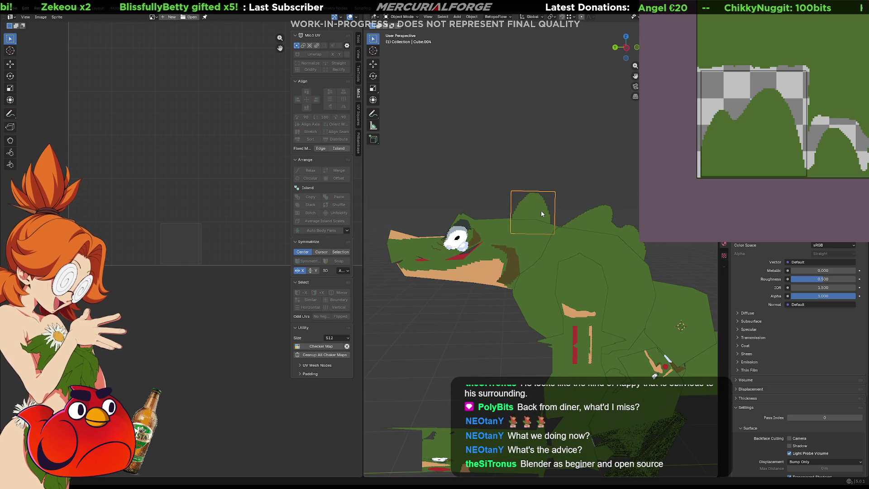
key(Tab)
Step: Lower the right spike's left edge along Z and slide the spike face along Y
click(517, 191)
key(g)
key(y)
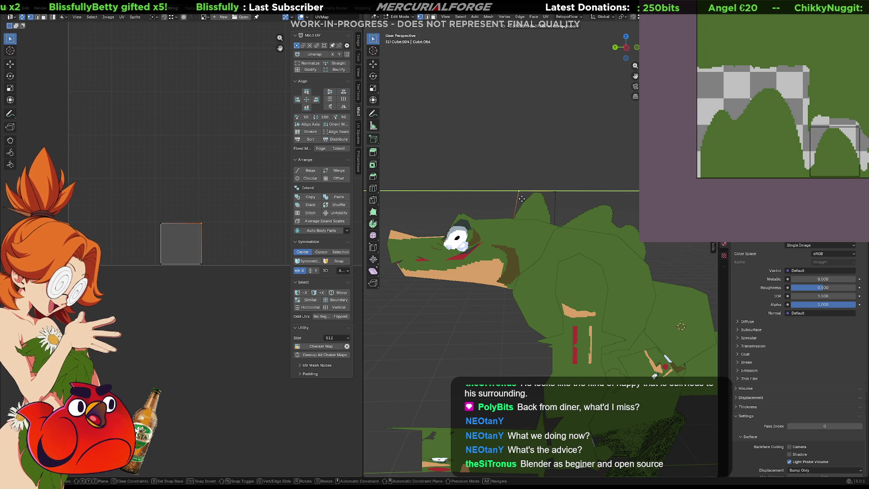
key(y)
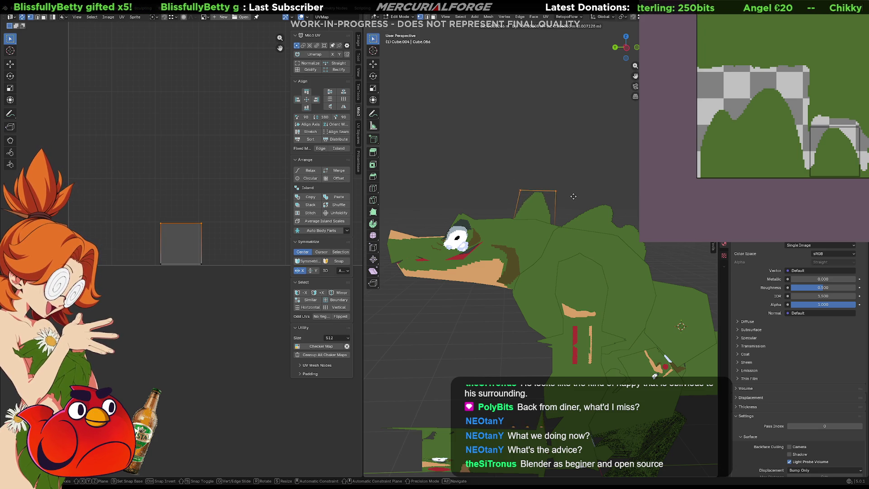
key(z)
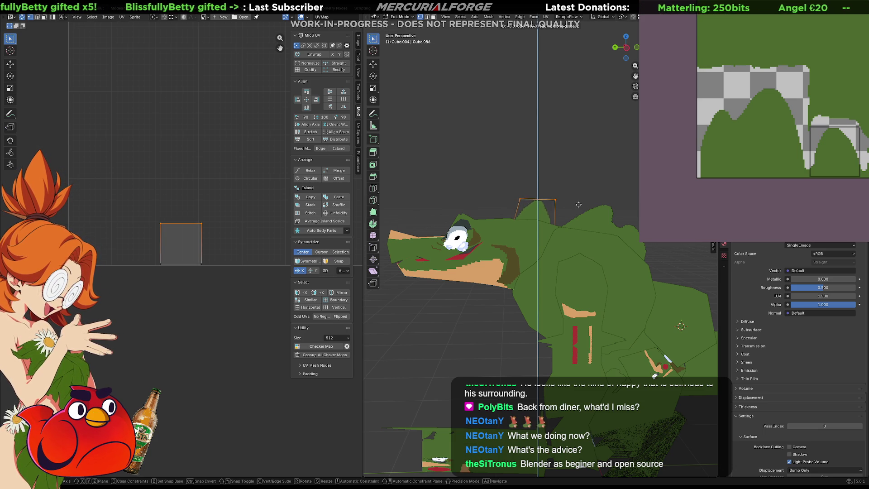
click(578, 204)
key(g)
key(z)
key(y)
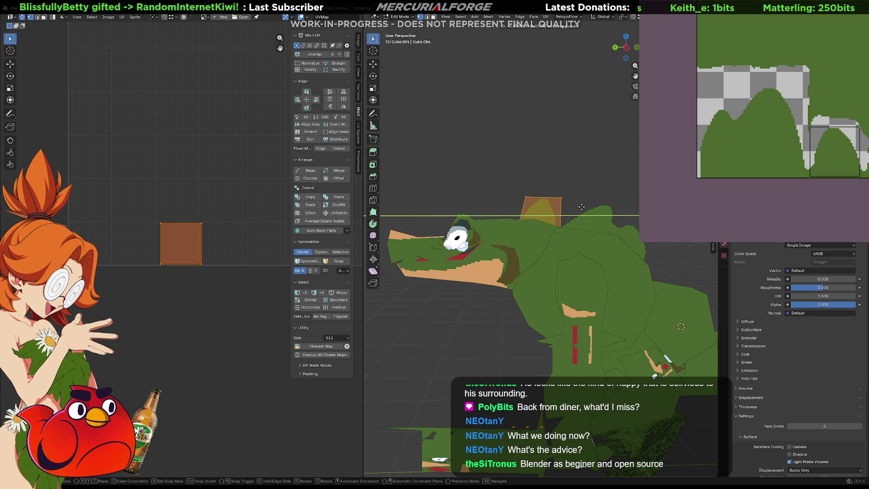
click(581, 207)
Step: Redo the spike face's Y move and shift it further along the Y axis
middle_drag(574, 200, 579, 206)
key(ctrl+z)
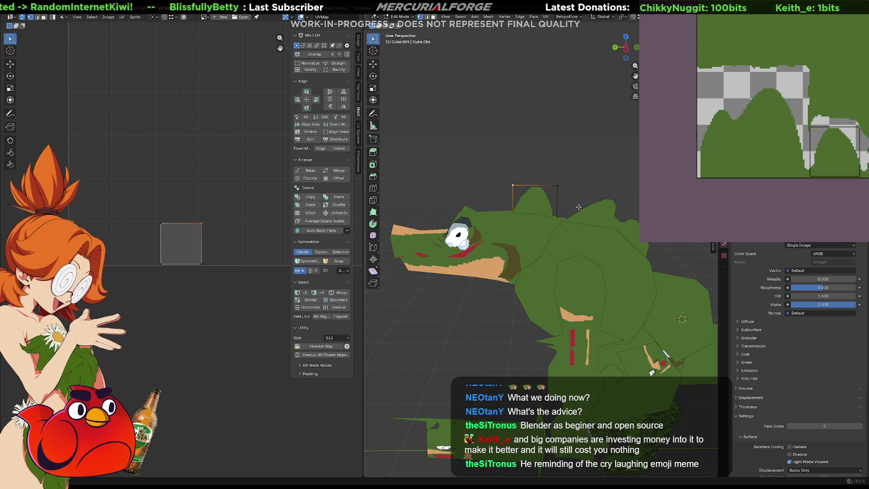
key(ctrl+shift+z)
key(g)
key(y)
click(584, 207)
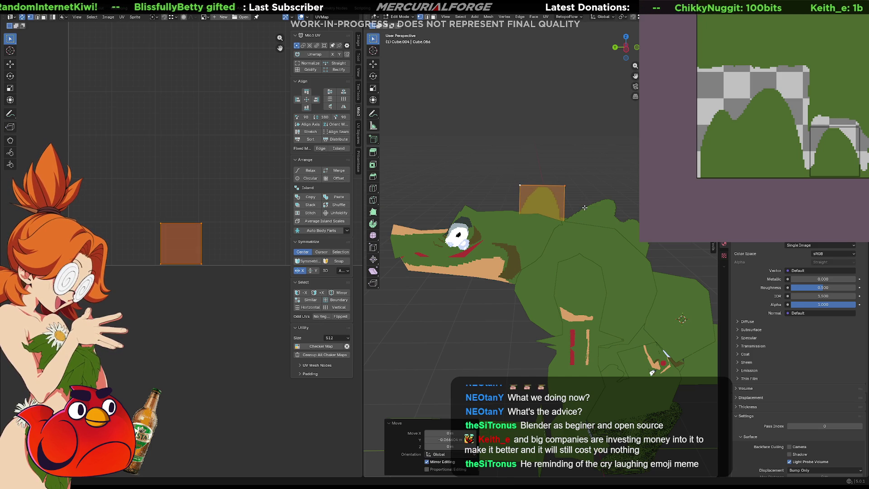
key(r)
key(x)
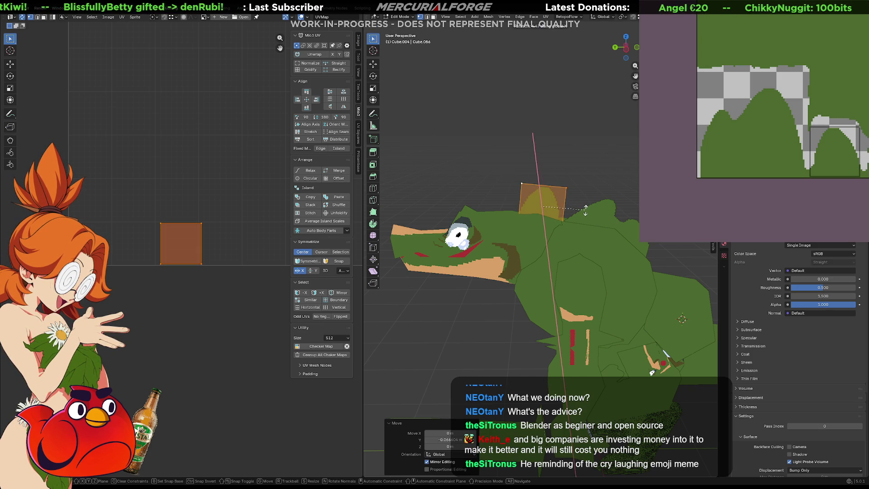
key(g)
key(y)
click(551, 189)
Step: Lower the spike face slightly along Z, then undo and cancel trial Y moves
key(g)
key(z)
click(553, 193)
middle_drag(555, 195, 593, 213)
key(g)
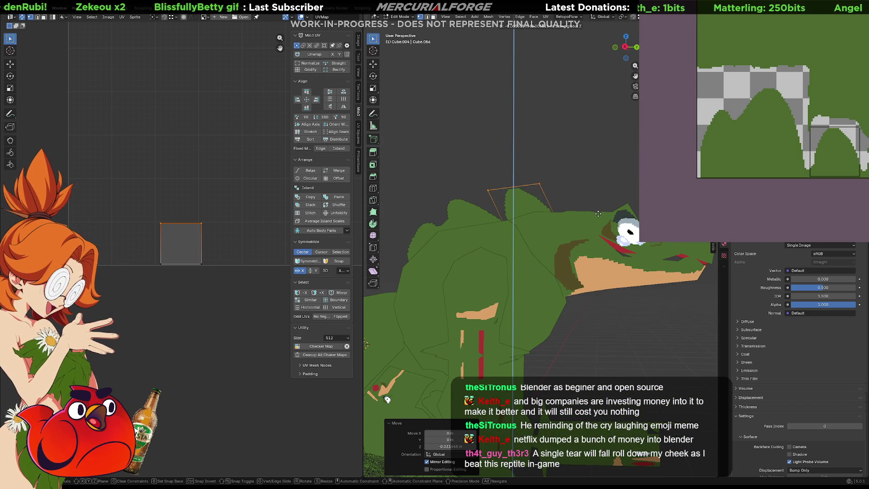
key(y)
right_click(594, 213)
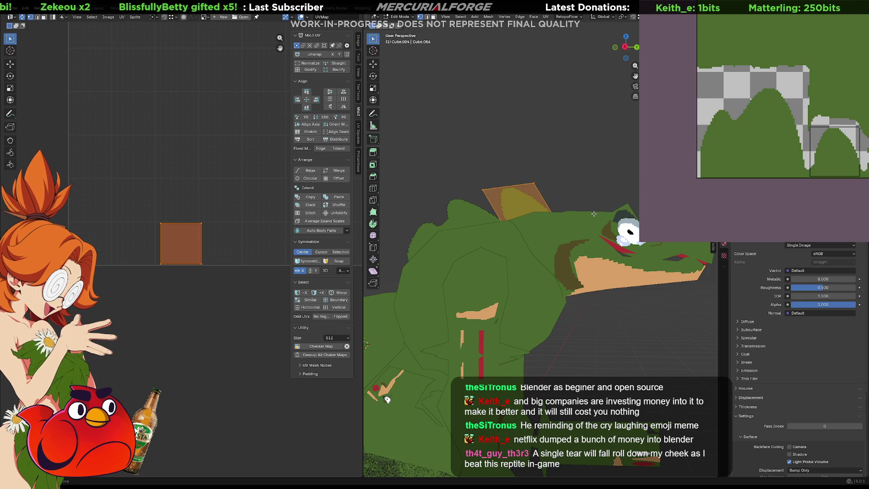
key(ctrl+z)
key(g)
key(y)
right_click(592, 213)
Step: Move the spike's top edge along Y, edge-slide it by 0.180, and push the face further along Y
key(g)
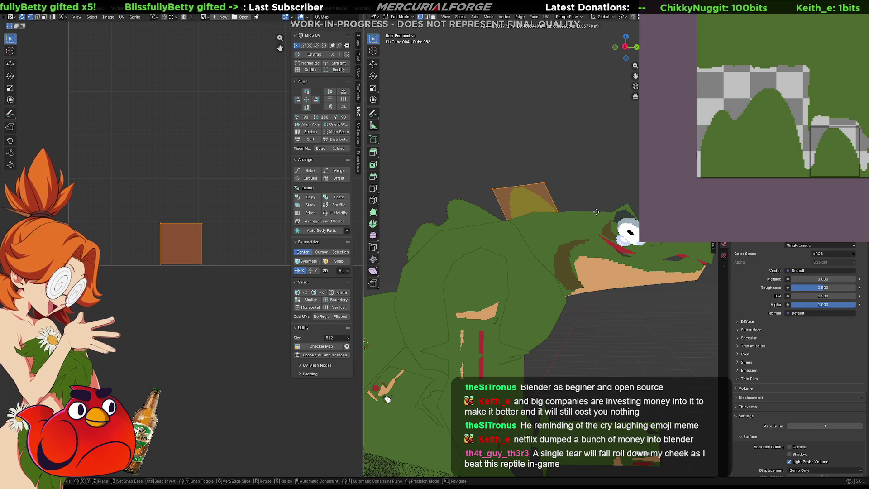
key(y)
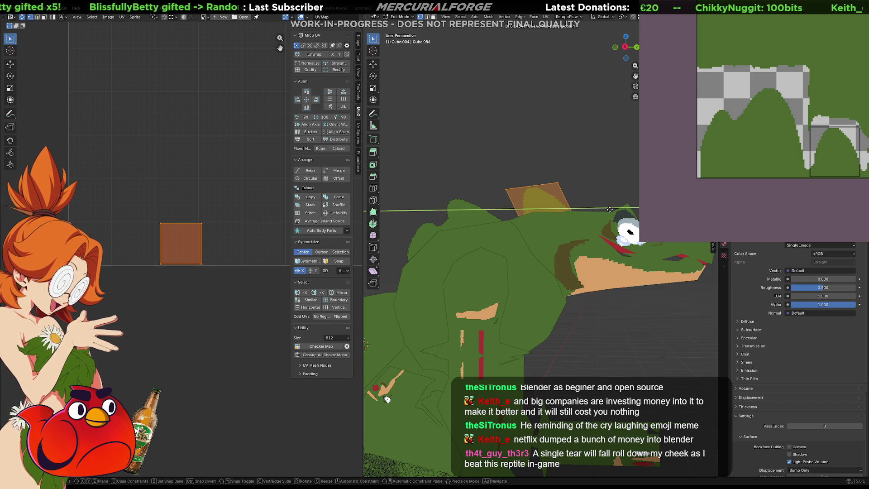
click(588, 208)
middle_drag(583, 206, 586, 203)
key(g)
key(g)
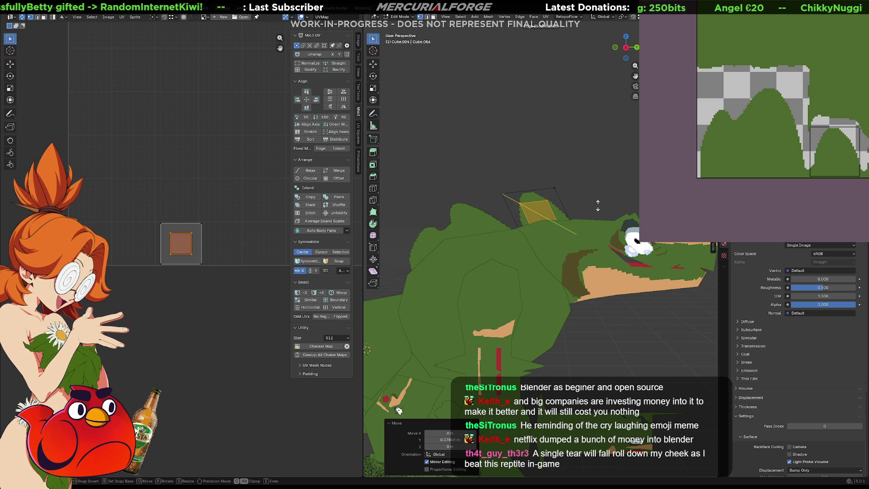
click(599, 204)
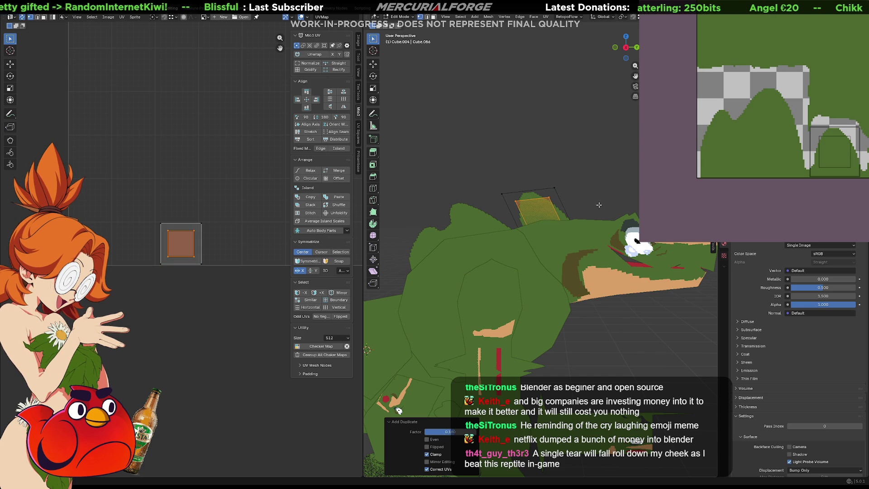
key(g)
key(y)
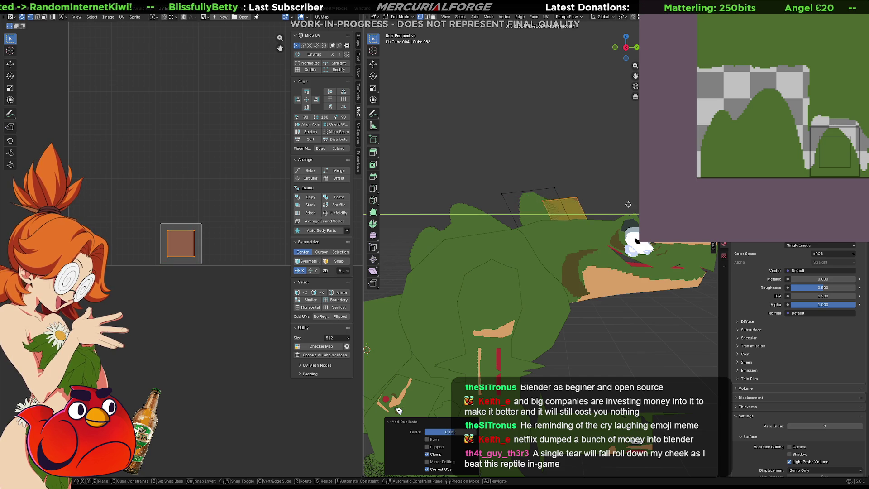
key(Return)
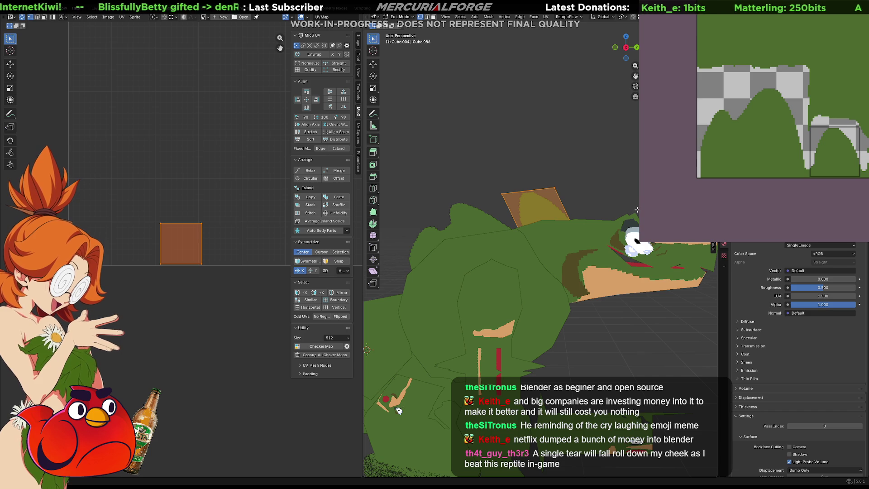
Step: Duplicate the spike face and place the copy 0.3311 m along Y
key(shift+d)
key(Return)
key(ctrl+z)
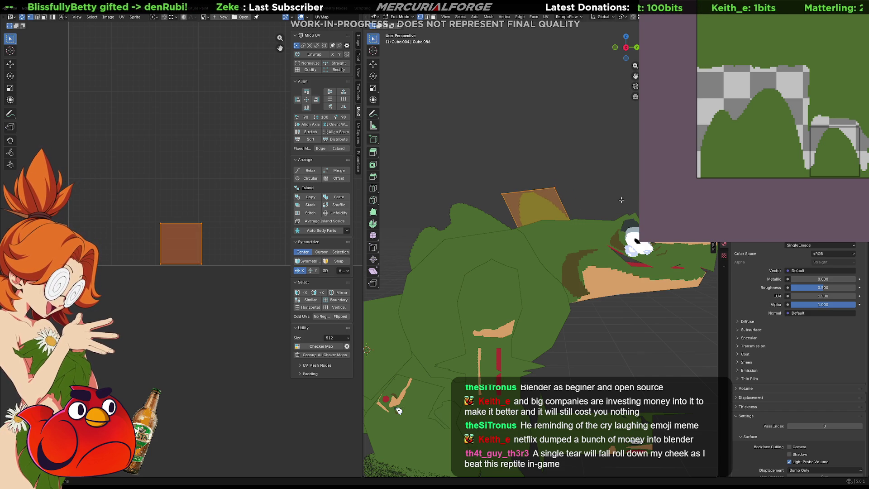
key(shift+d)
key(Return)
key(g)
key(y)
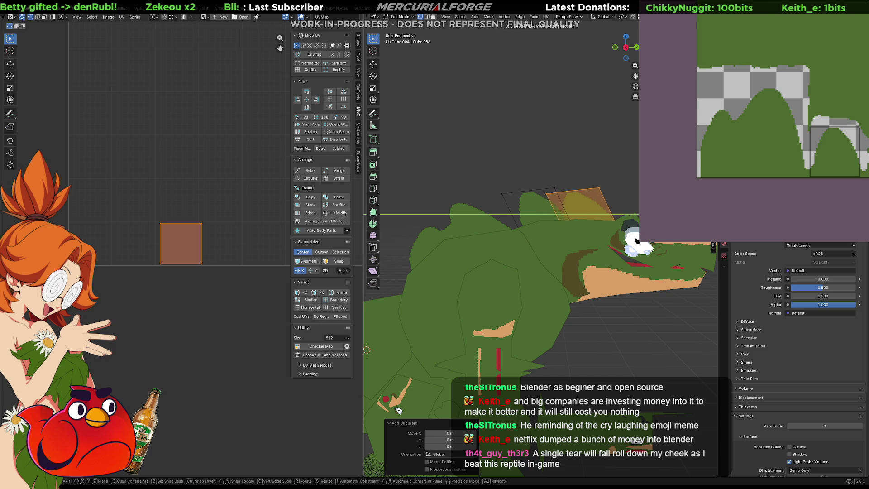
click(637, 241)
Step: Shrink the spike copy to about 0.771 of its size and return to Object Mode
key(g)
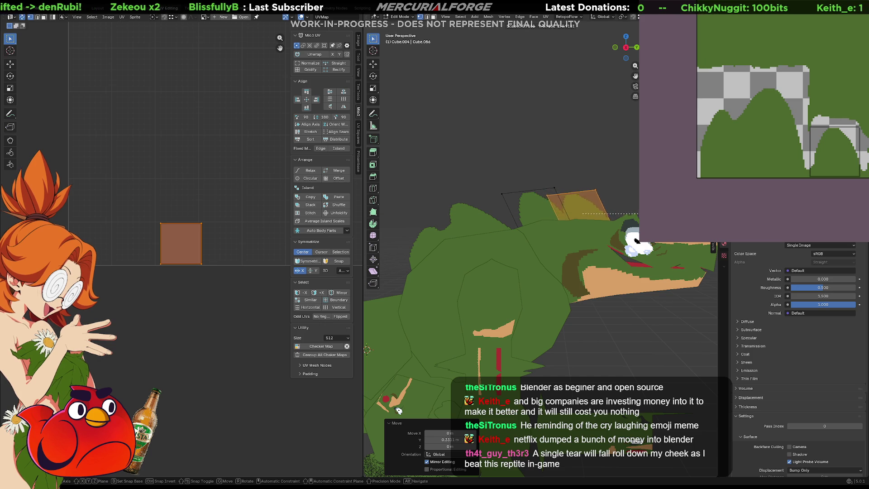
click(639, 214)
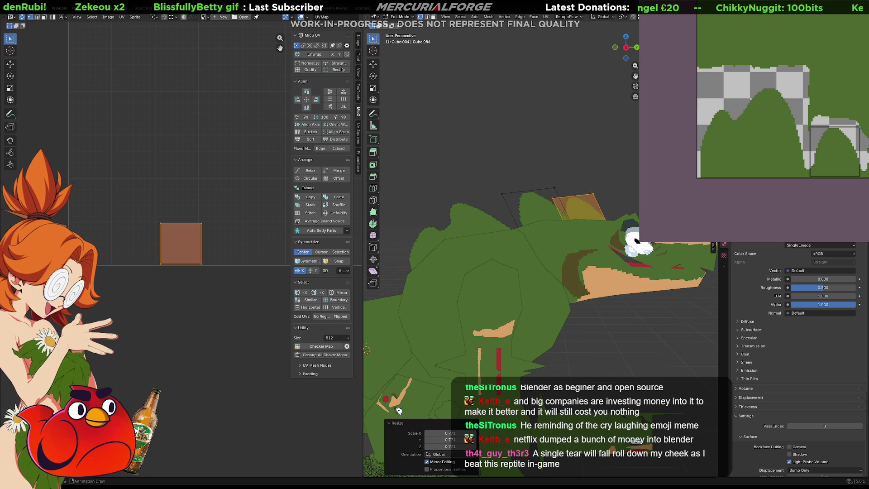
key(r)
key(x)
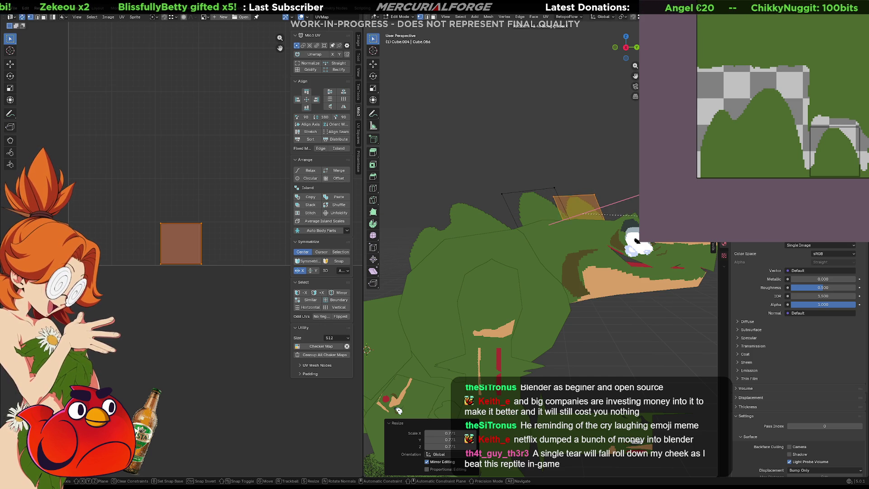
key(Escape)
click(637, 241)
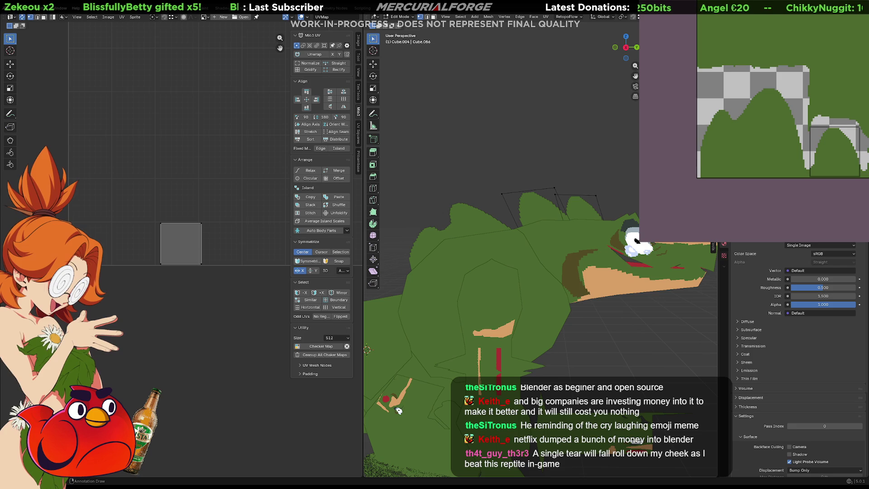
key(Tab)
middle_drag(637, 241, 631, 210)
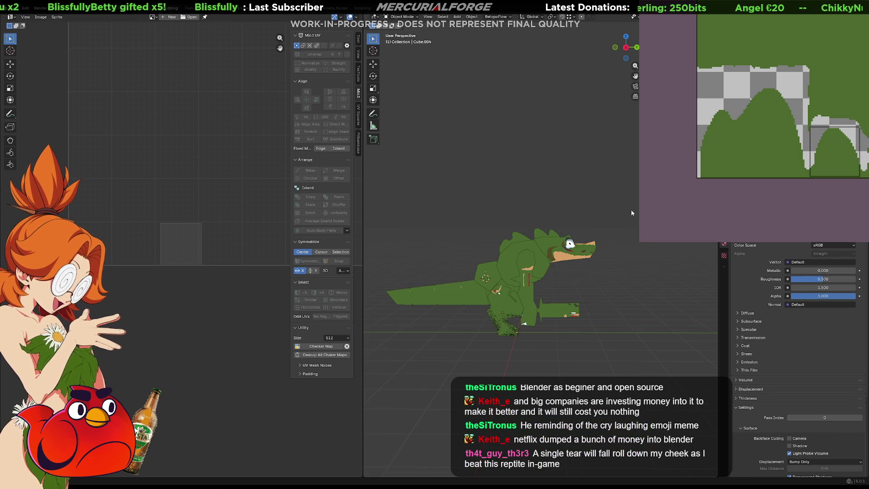
Step: Orbit and zoom to a low side view of the crocodile, then enter Edit Mode on the head (Cube.074)
mouse_move(465, 244)
middle_down()
mouse_move(415, 246)
mouse_move(457, 241)
middle_up()
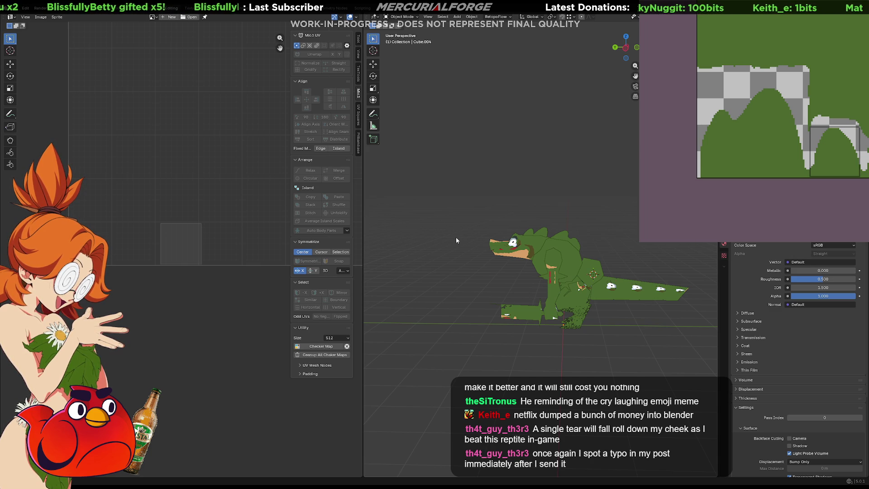
mouse_move(544, 257)
middle_down()
mouse_move(559, 317)
mouse_move(569, 299)
mouse_move(563, 278)
mouse_move(548, 276)
middle_up()
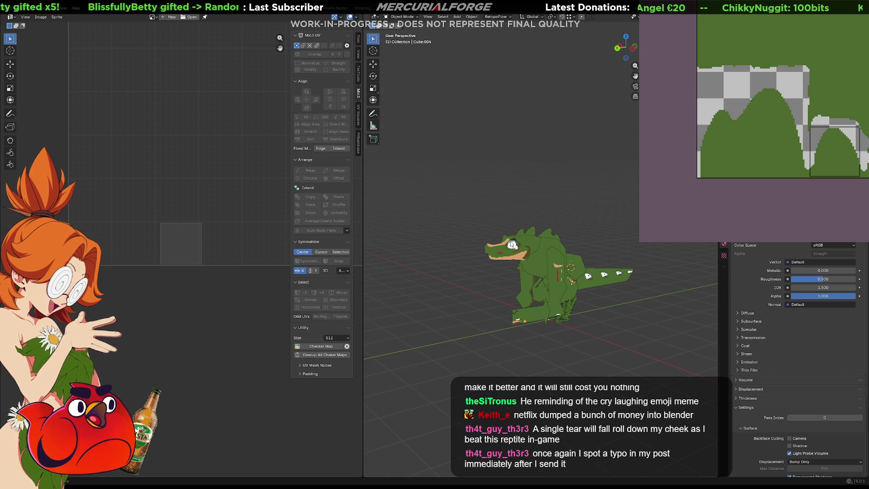
scroll(547, 276, up, 6)
scroll(569, 278, up, 2)
mouse_move(559, 269)
middle_down()
mouse_move(569, 267)
mouse_move(534, 263)
mouse_move(563, 260)
mouse_move(591, 276)
mouse_move(657, 275)
mouse_move(558, 274)
mouse_move(536, 251)
middle_up()
click(534, 220)
key(Tab)
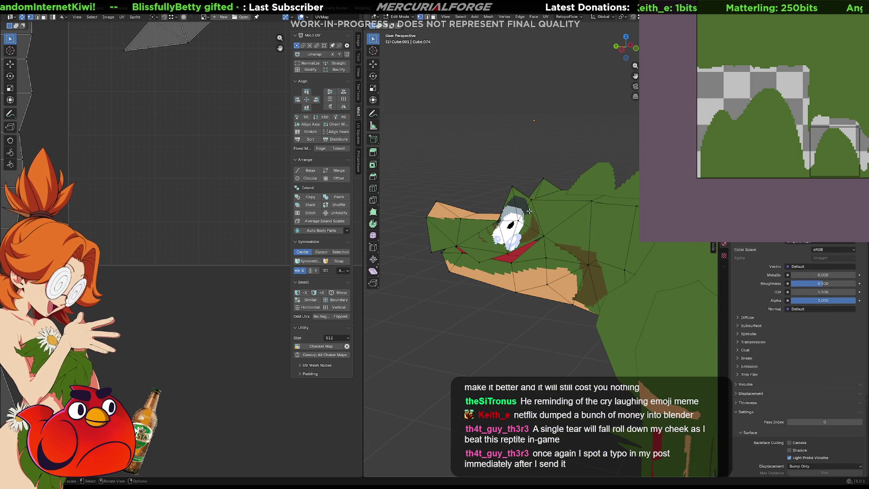
Step: Select the vertices around the eye and move them -0.055 along X
scroll(526, 222, up, 2)
middle_drag(503, 203, 514, 208)
click(534, 163)
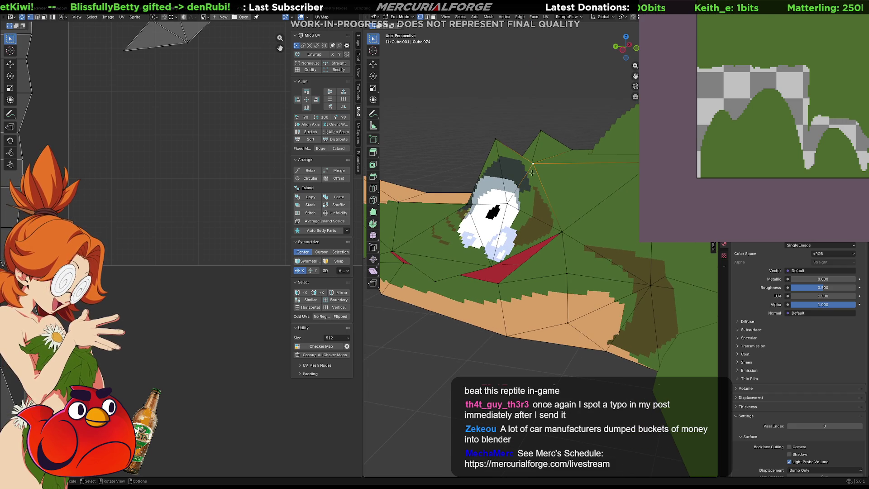
shift+click(491, 267)
shift+click(522, 207)
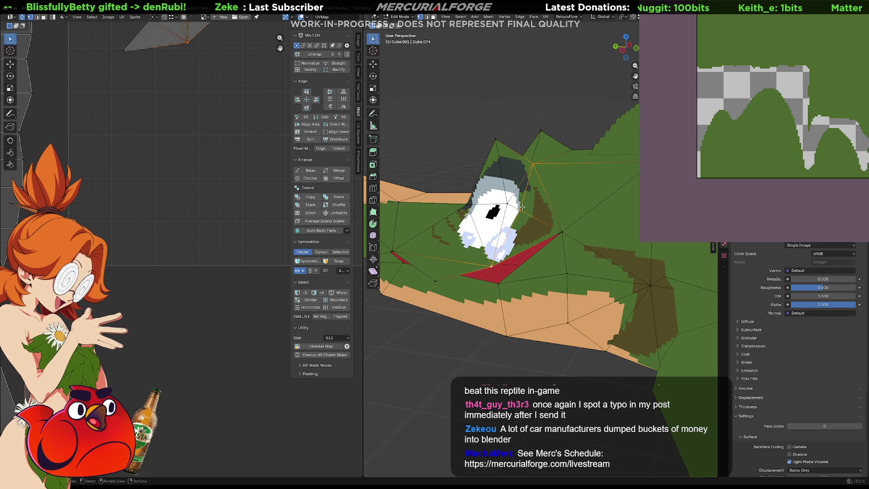
middle_drag(522, 207, 502, 246)
key(g)
key(x)
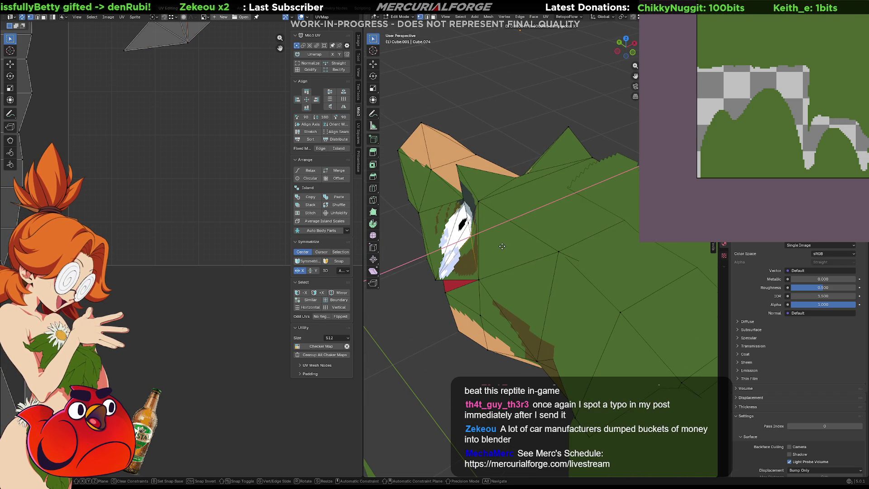
click(486, 251)
Step: Dissolve a stray vertex near the eye and vertex-slide another one with G G
middle_drag(486, 252, 531, 253)
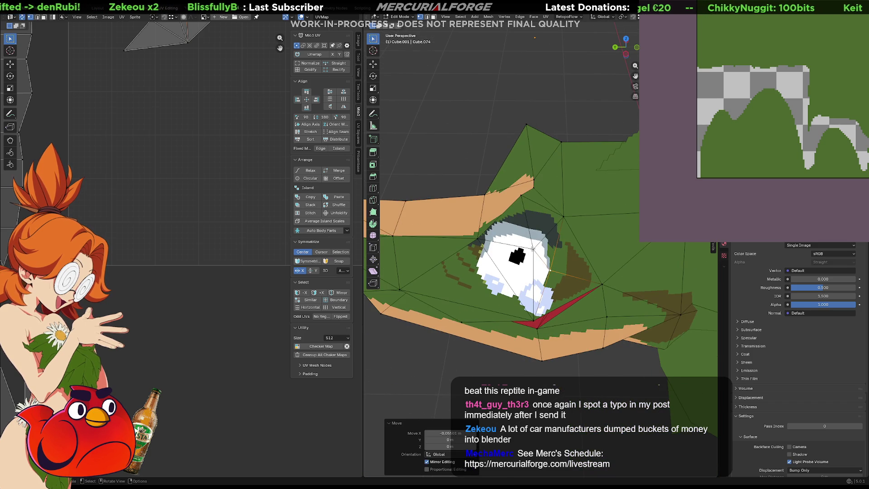
key(ctrl+x)
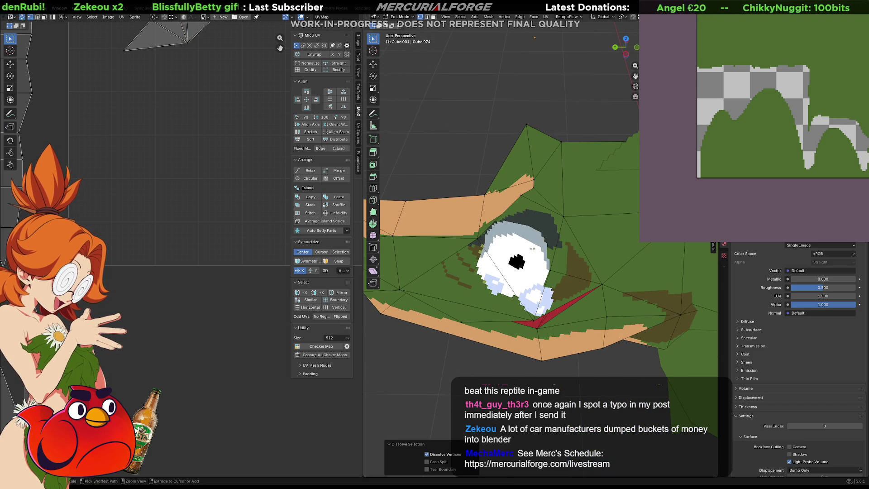
mouse_move(532, 248)
middle_down()
mouse_move(596, 226)
mouse_move(520, 211)
mouse_move(537, 217)
middle_up()
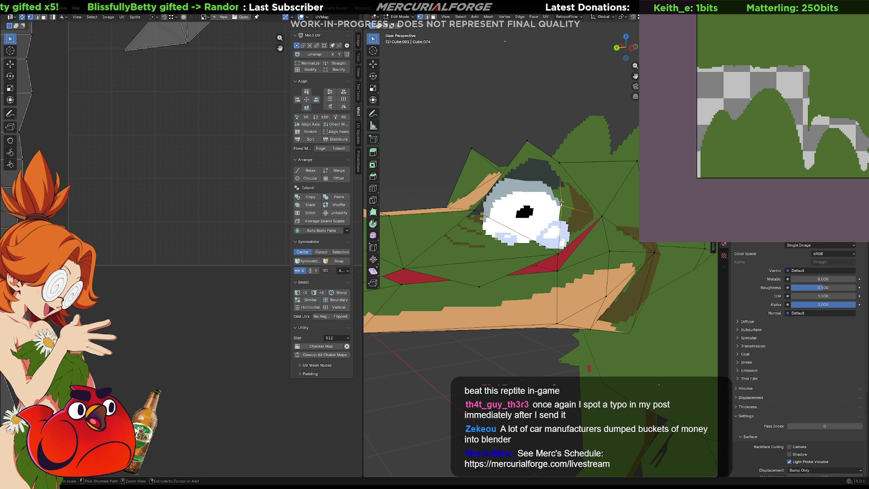
middle_drag(571, 208, 576, 208)
middle_drag(586, 206, 573, 209)
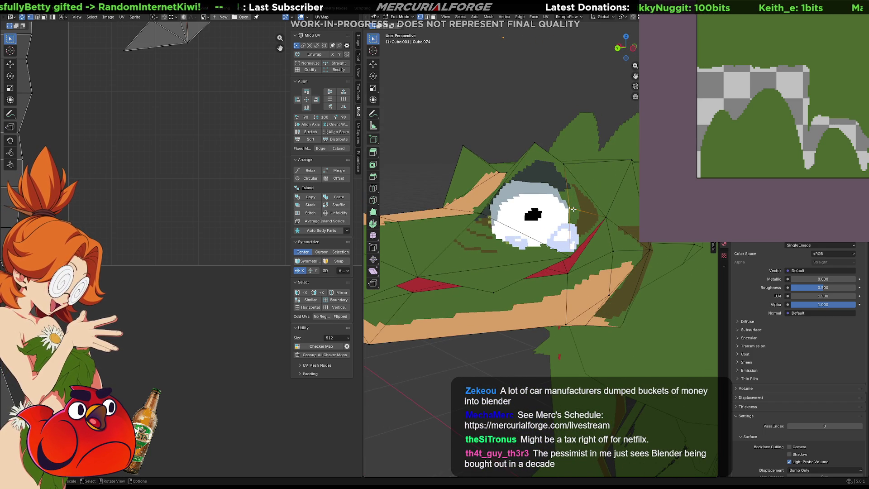
key(g)
key(g)
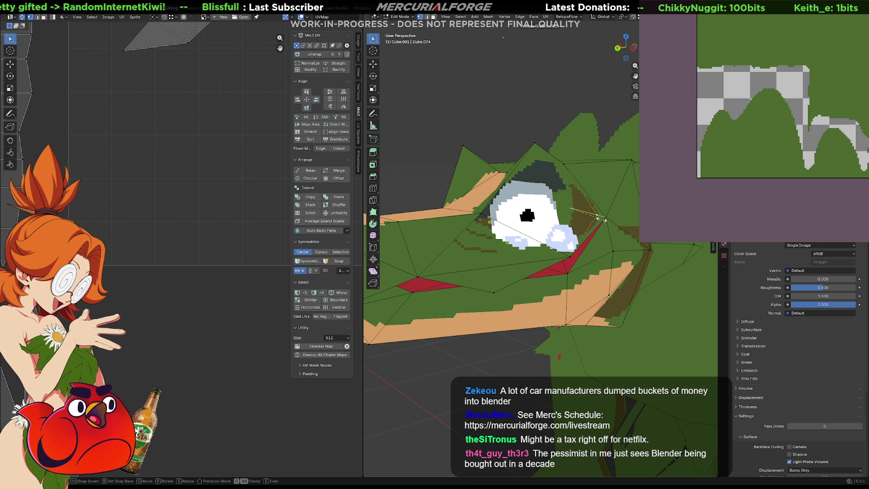
click(549, 210)
mouse_move(549, 210)
middle_down()
mouse_move(561, 184)
mouse_move(555, 243)
mouse_move(593, 252)
mouse_move(487, 233)
middle_up()
Step: Select the edges around the eye
click(487, 233)
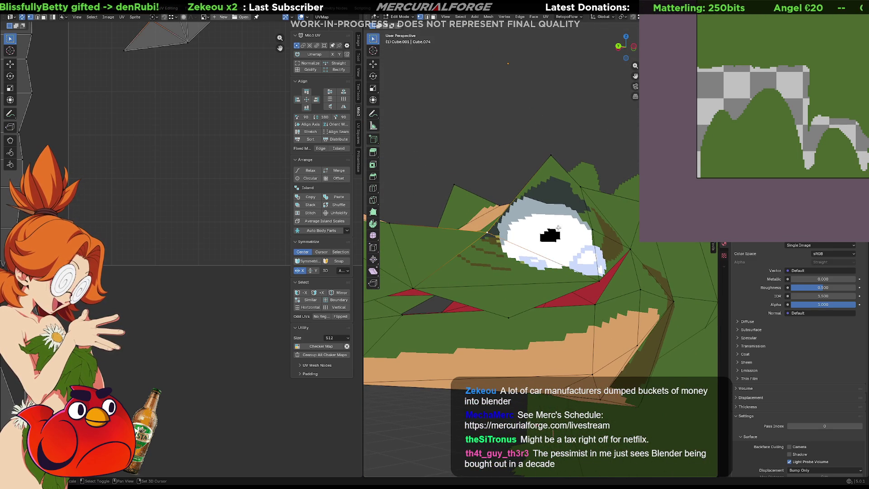
shift+click(593, 228)
mouse_move(594, 228)
middle_down()
mouse_move(633, 237)
mouse_move(531, 240)
middle_up()
scroll(633, 238, up, 3)
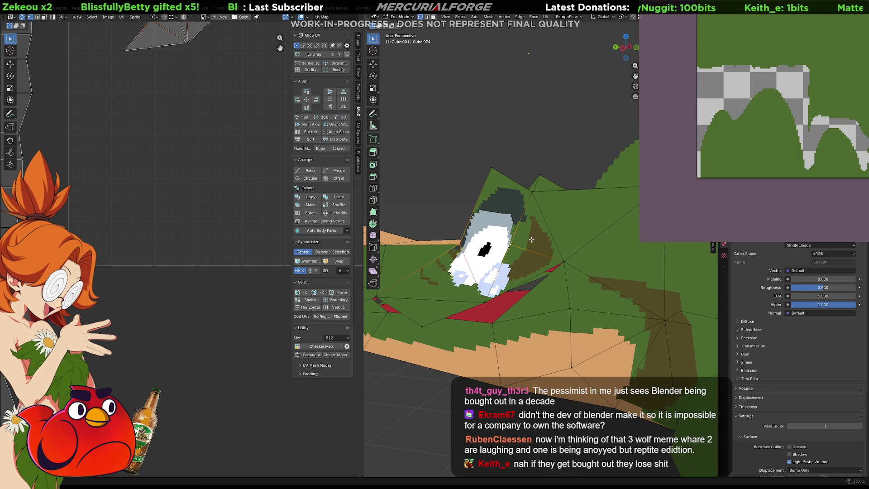
middle_drag(531, 240, 532, 242)
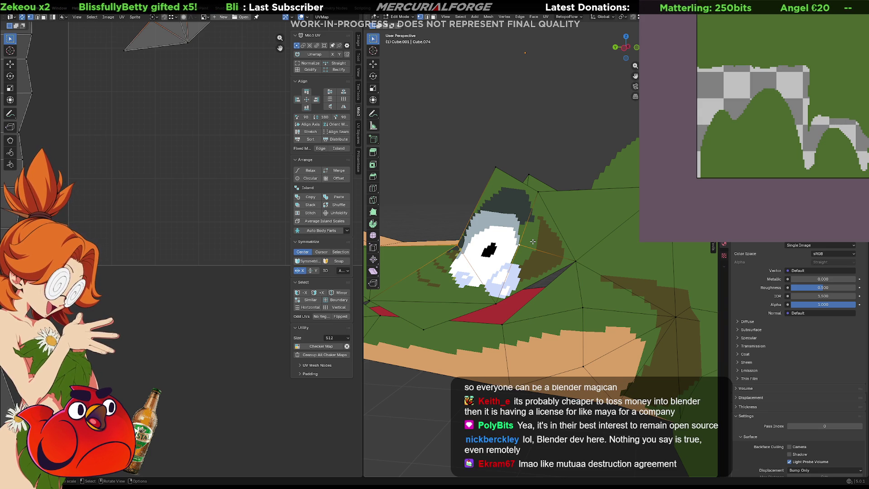
Step: Frame the selected eye geometry in the viewport with Numpad period
key(KP_Decimal)
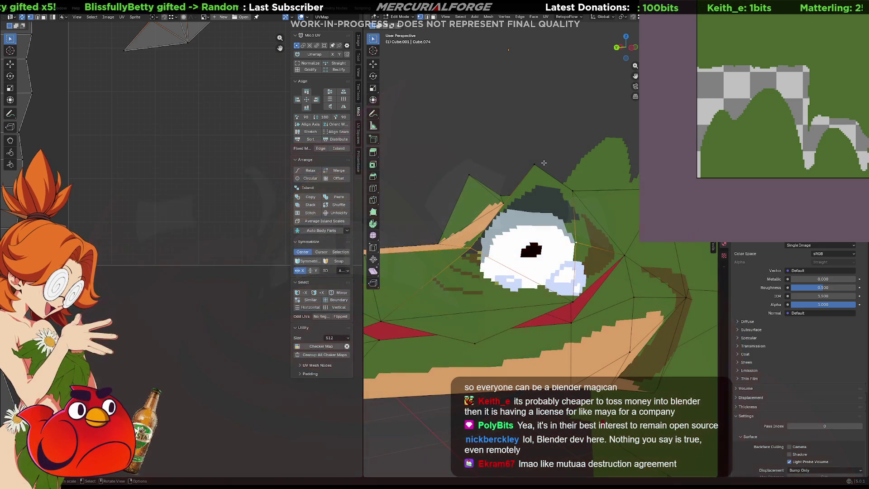
Step: Join a vertex pair and undo it, then connect the eye's right, left and top vertices
shift+click(572, 300)
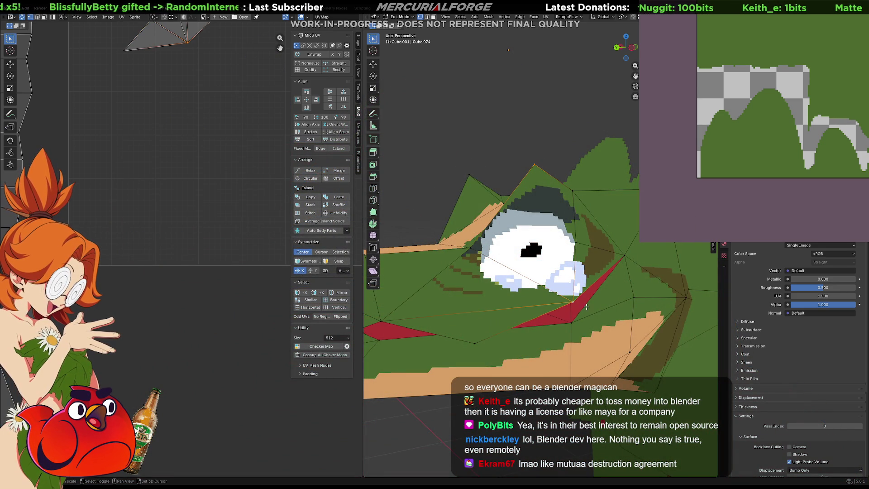
key(j)
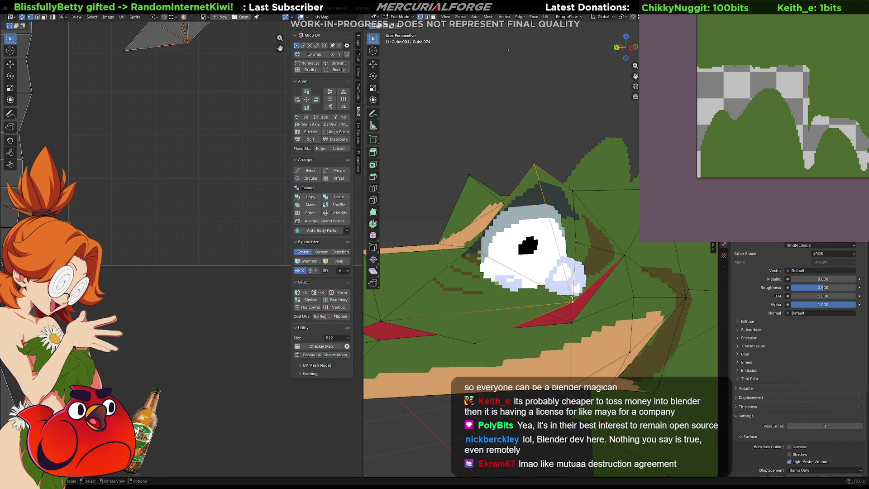
key(ctrl+z)
click(575, 238)
shift+click(478, 243)
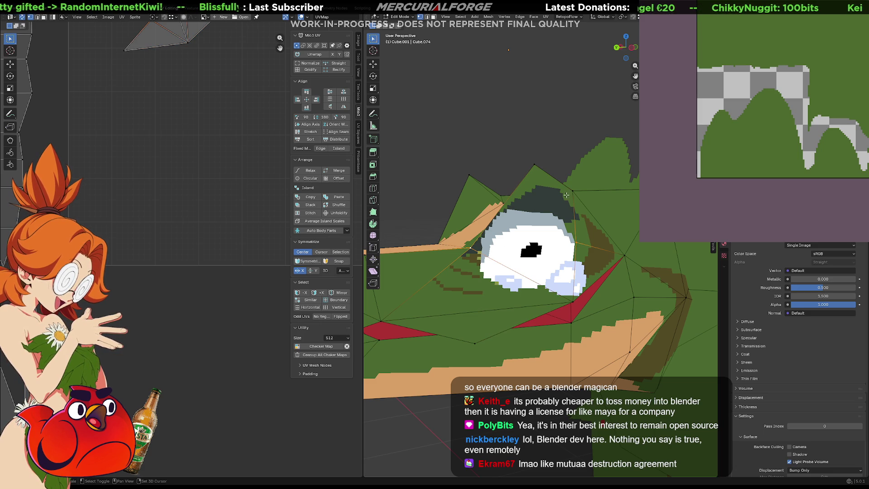
shift+click(567, 195)
mouse_move(544, 216)
middle_down()
mouse_move(570, 222)
mouse_move(549, 245)
mouse_move(580, 267)
mouse_move(587, 248)
mouse_move(568, 254)
middle_up()
key(j)
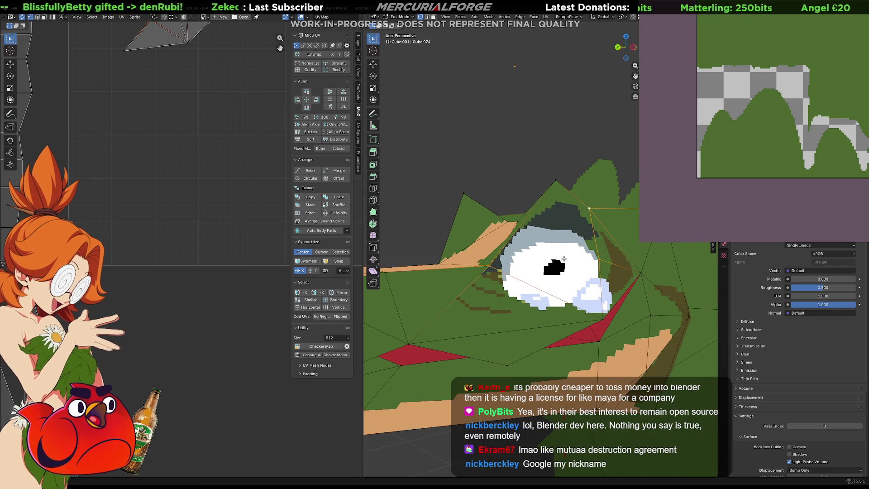
Step: Select the eye's top peak and right-corner vertices, then dissolve the vertex beside the eye
click(547, 189)
scroll(547, 190, up, 2)
shift+click(609, 260)
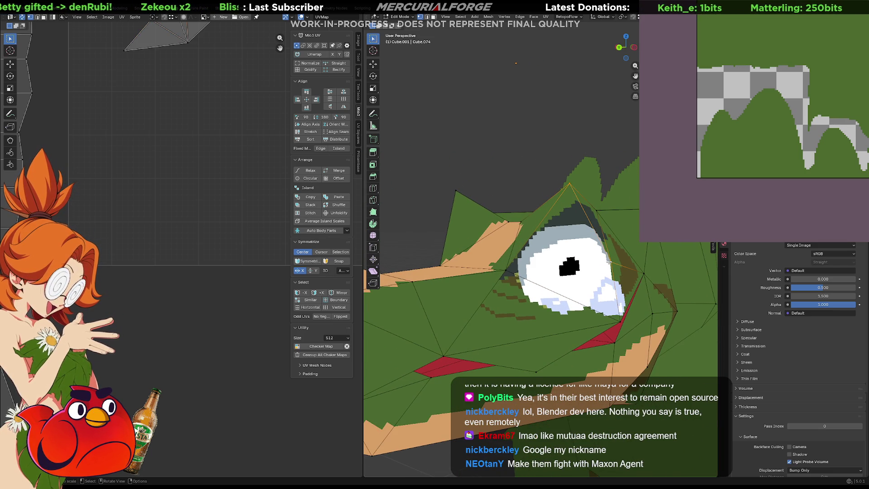
mouse_move(576, 251)
middle_down()
mouse_move(509, 250)
mouse_move(567, 249)
middle_up()
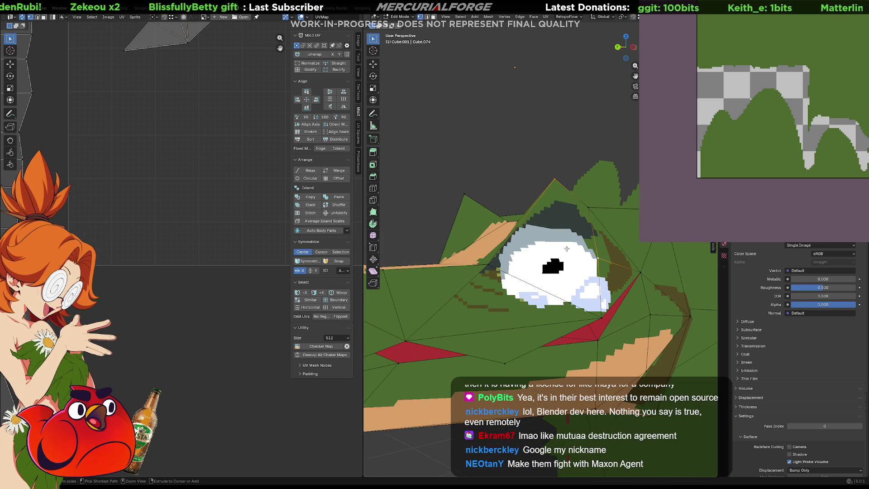
middle_drag(567, 249, 646, 251)
click(511, 258)
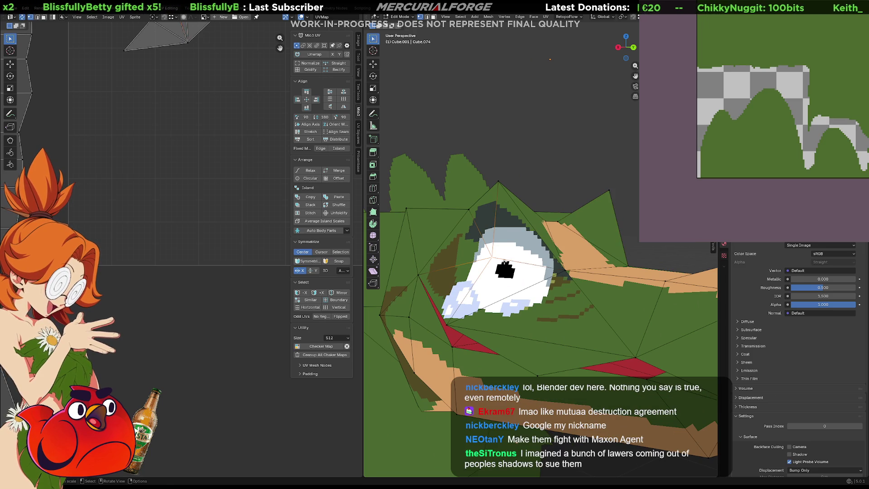
shift+middle_drag(511, 259, 556, 261)
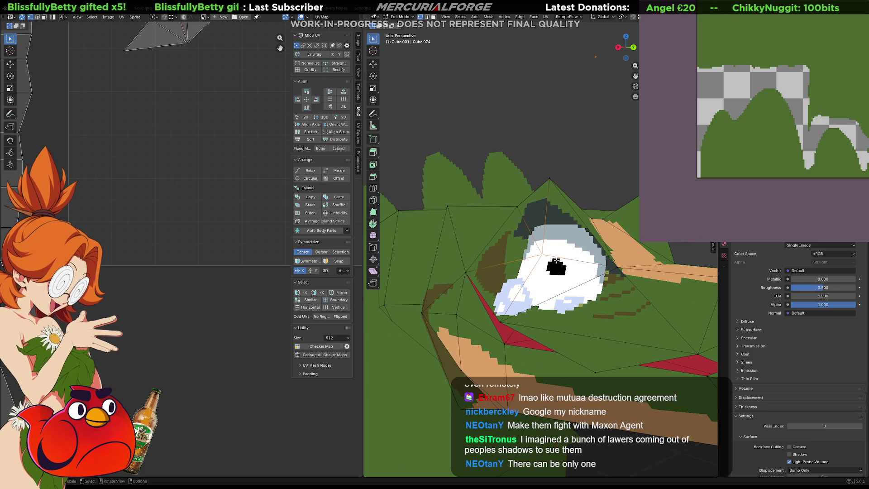
key(ctrl+x)
mouse_move(556, 261)
middle_down()
mouse_move(502, 262)
mouse_move(540, 268)
middle_up()
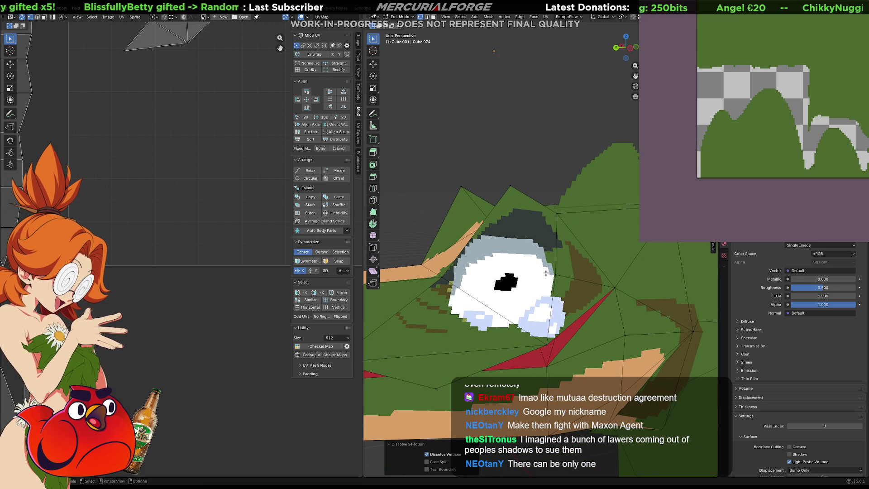
Step: Dissolve geometry to straighten the eye's right side, then select vertices toward the red mouth triangle
key(ctrl+x)
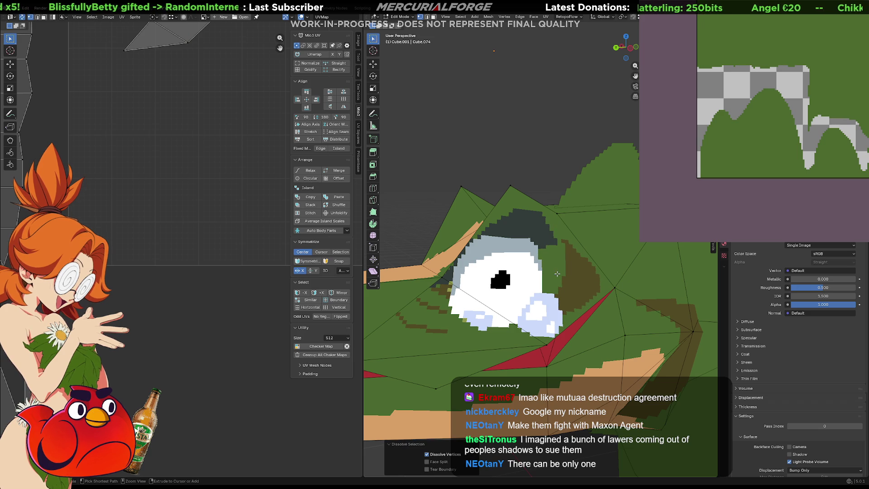
mouse_move(557, 274)
middle_down()
mouse_move(622, 280)
mouse_move(528, 300)
middle_up()
click(511, 324)
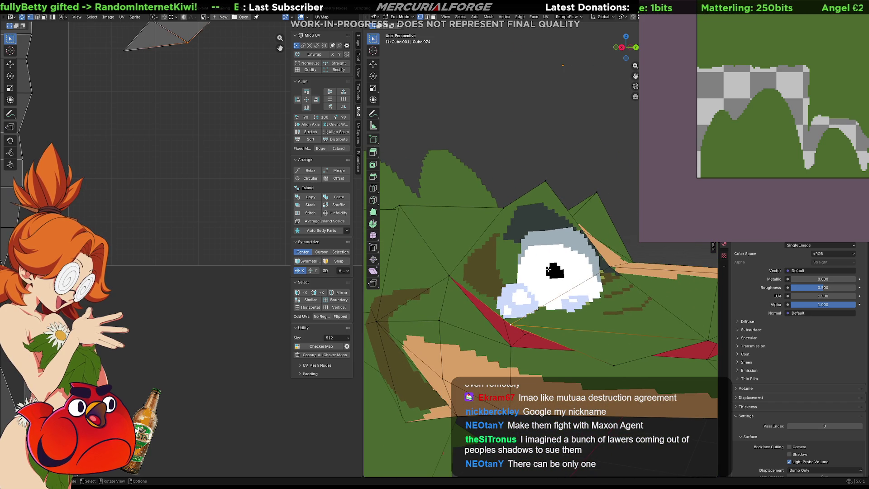
shift+click(506, 209)
middle_drag(530, 218, 473, 236)
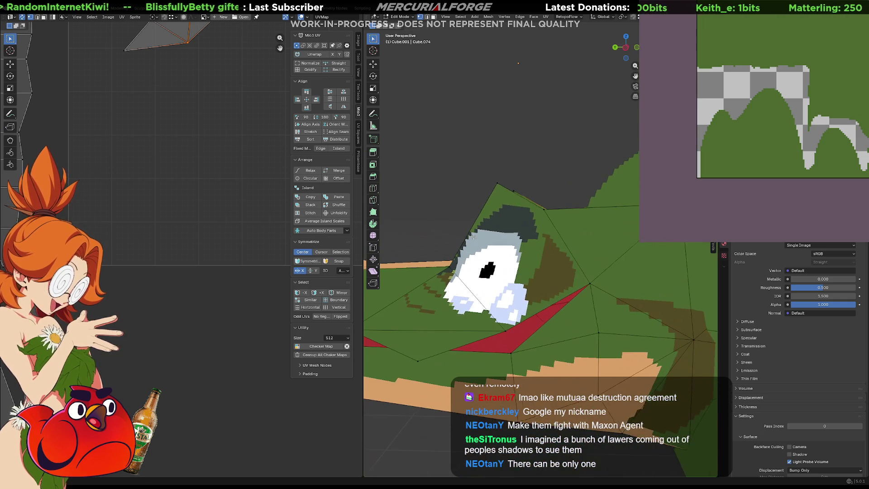
shift+click(504, 330)
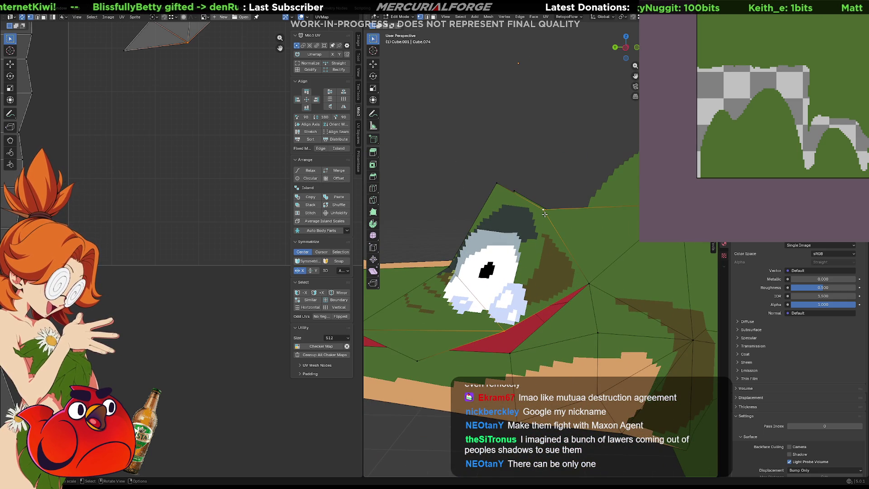
mouse_move(516, 240)
middle_down()
mouse_move(621, 245)
mouse_move(591, 241)
middle_up()
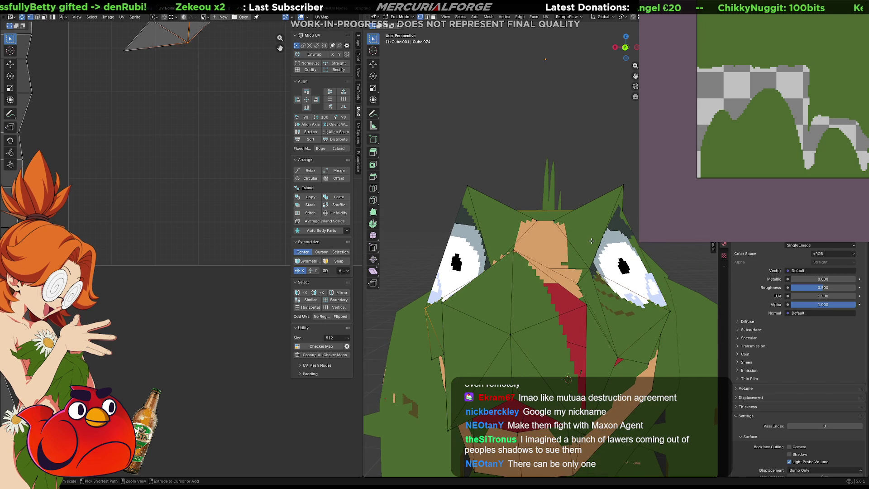
key(ctrl+z)
Step: Inspect the head from several angles and revert the last change to the eye
mouse_move(592, 241)
middle_down()
mouse_move(617, 249)
mouse_move(531, 192)
middle_up()
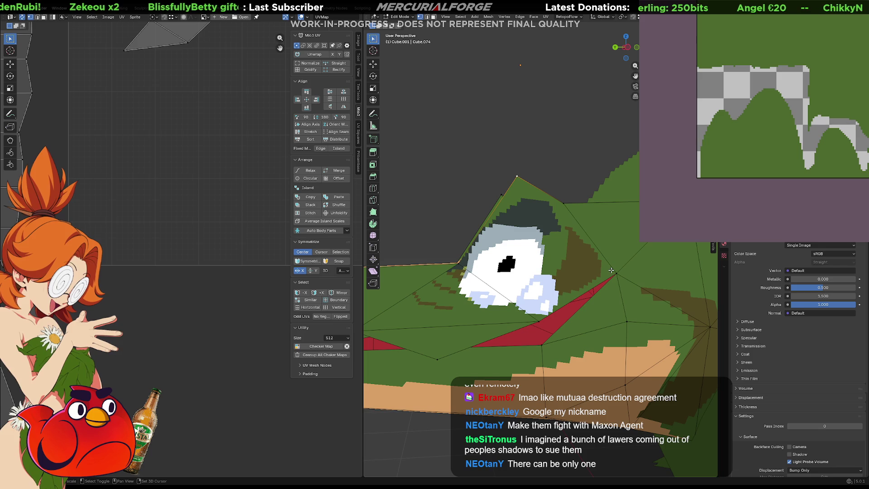
mouse_move(612, 271)
middle_down()
mouse_move(642, 271)
mouse_move(579, 263)
mouse_move(549, 194)
middle_up()
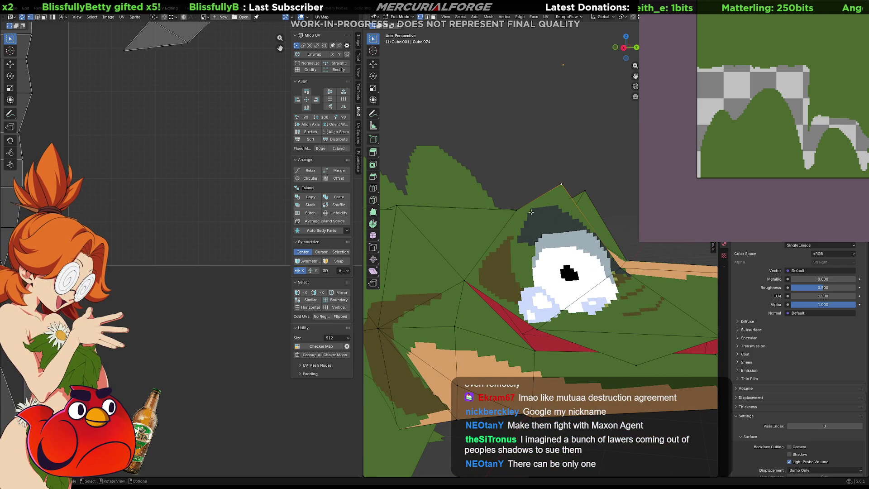
mouse_move(501, 270)
middle_down()
mouse_move(578, 277)
mouse_move(468, 270)
mouse_move(538, 272)
middle_up()
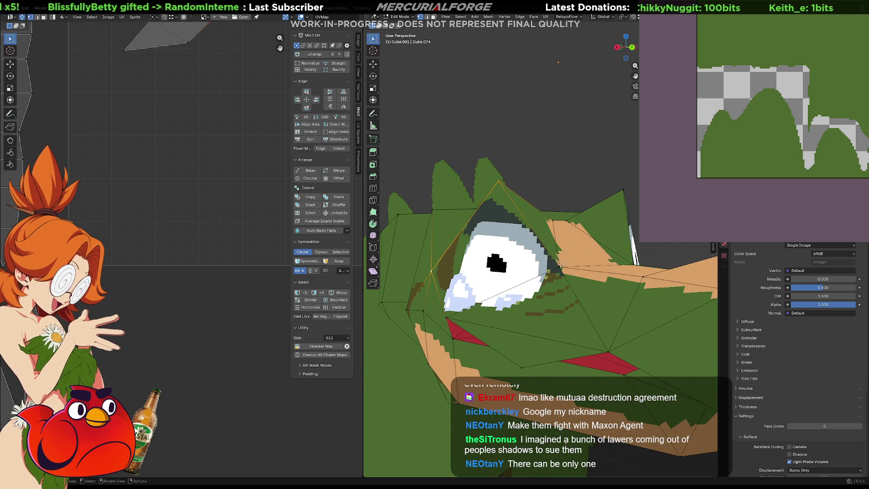
mouse_move(433, 275)
middle_down()
mouse_move(479, 275)
mouse_move(507, 236)
middle_up()
scroll(540, 186, up, 2)
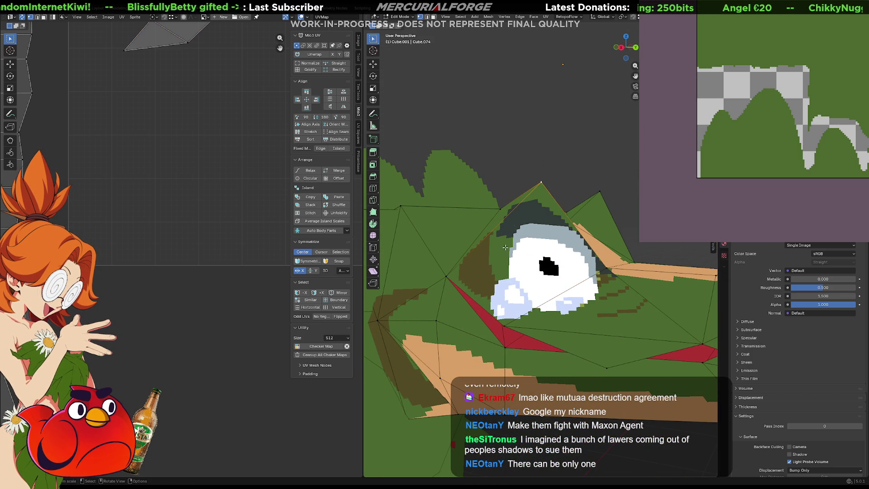
mouse_move(503, 318)
middle_down()
mouse_move(468, 309)
mouse_move(553, 301)
middle_up()
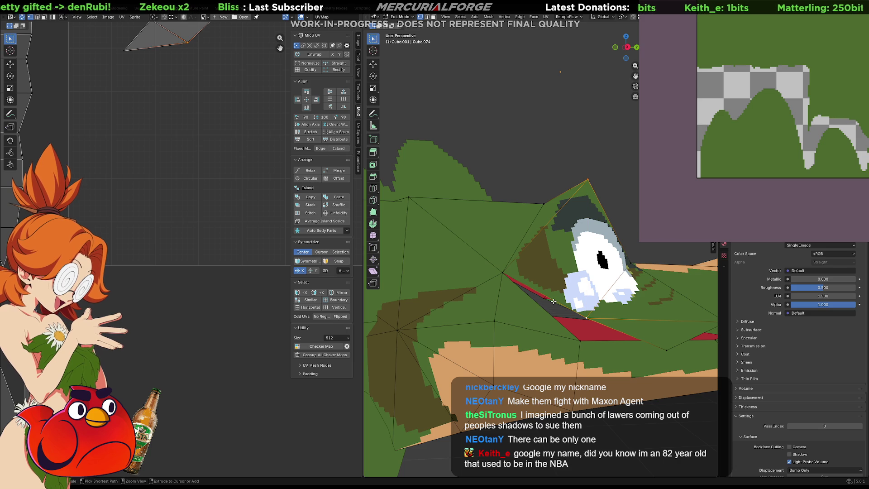
key(ctrl+z)
middle_drag(609, 272, 473, 275)
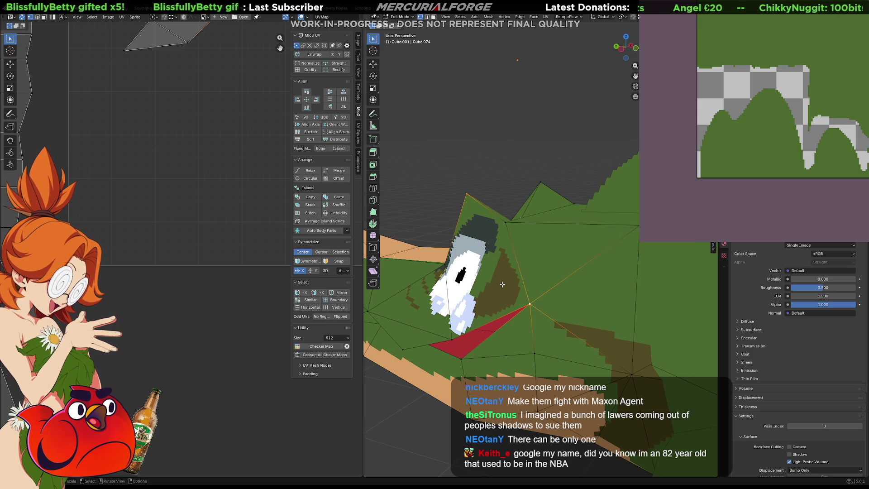
mouse_move(480, 233)
middle_down()
mouse_move(605, 239)
mouse_move(542, 277)
middle_up()
scroll(588, 253, up, 4)
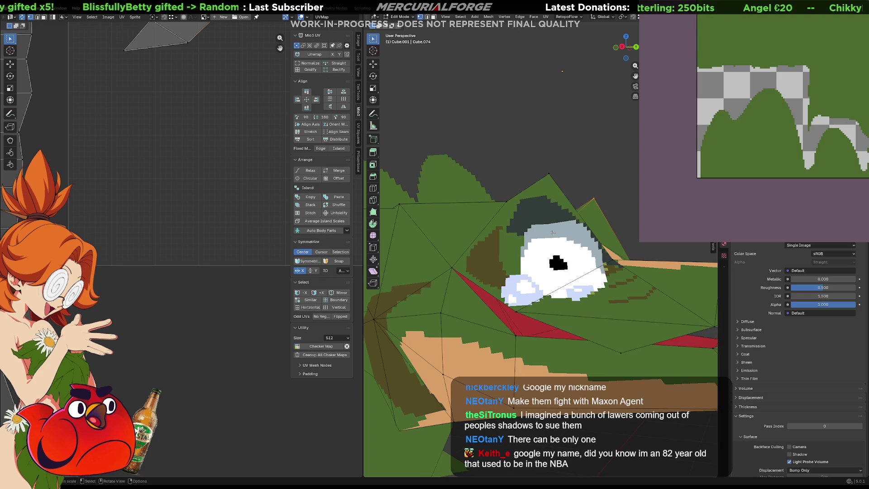
Step: Select the eye's lower edges and upper edge loops and frame them in view
alt+click(526, 312)
alt+shift+click(514, 207)
mouse_move(515, 211)
middle_down()
mouse_move(573, 245)
mouse_move(564, 250)
mouse_move(575, 254)
middle_up()
alt+click(542, 221)
alt+shift+click(509, 343)
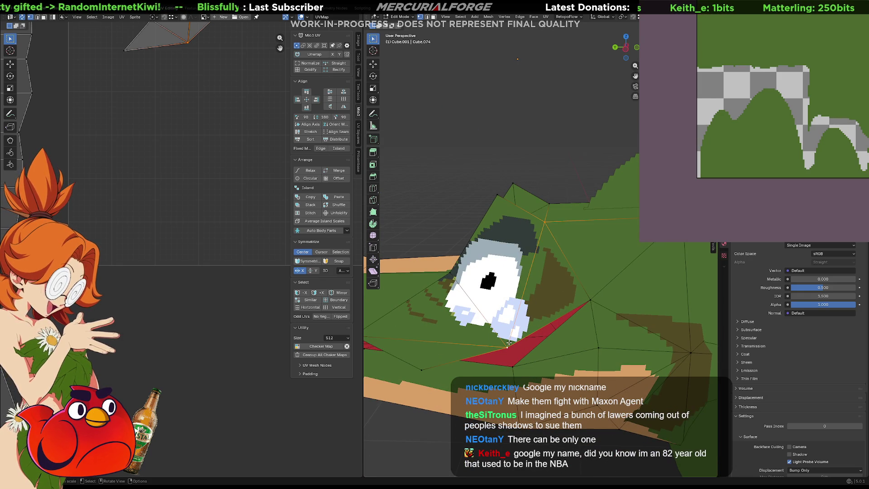
key(KP_Decimal)
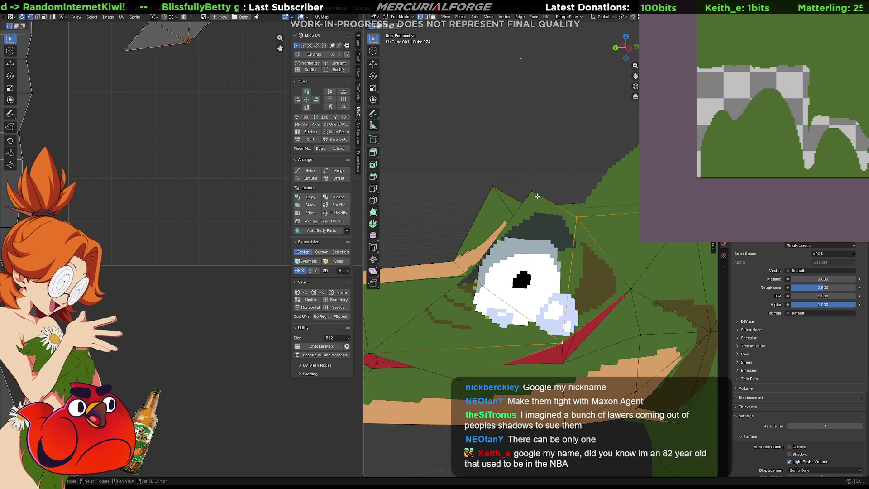
Step: Add the lower-left corner vertex and top edge, try linked-face selection, then undo it
middle_drag(528, 194, 586, 220)
click(484, 326)
shift+click(520, 193)
mouse_move(521, 192)
middle_down()
mouse_move(527, 229)
mouse_move(505, 238)
mouse_move(630, 250)
mouse_move(484, 237)
mouse_move(458, 248)
mouse_move(474, 246)
middle_up()
key(l)
key(ctrl+z)
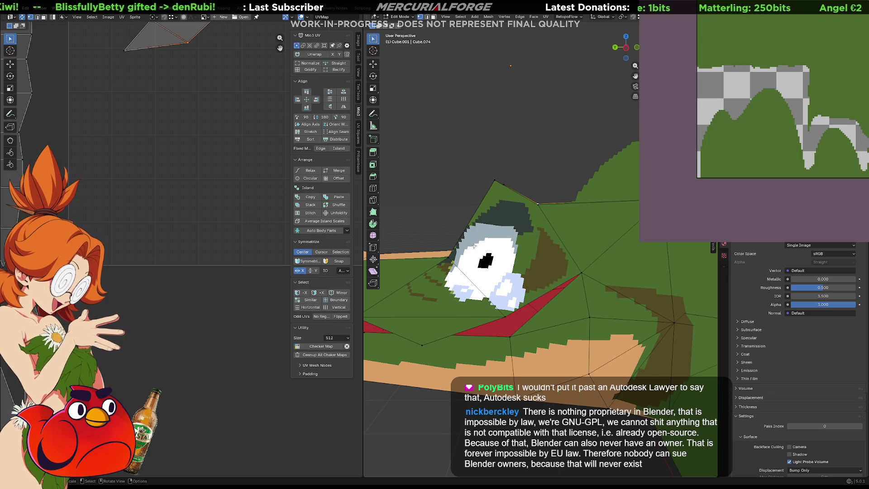
Step: Select vertices on the eye's edge and to its left, then clear the selection
middle_drag(547, 240, 604, 267)
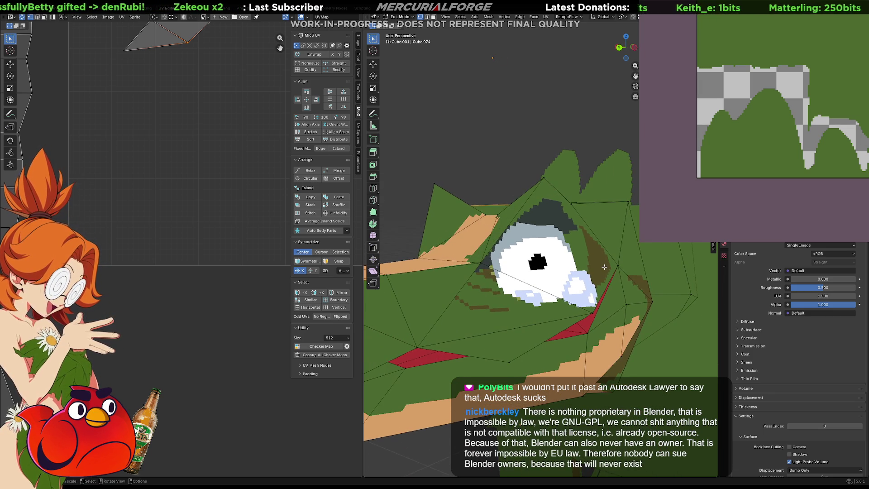
click(618, 266)
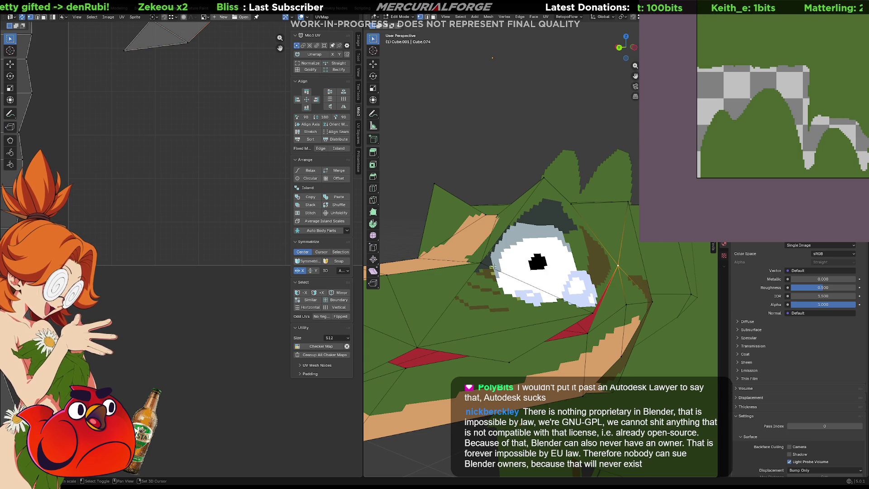
middle_drag(484, 263, 542, 211)
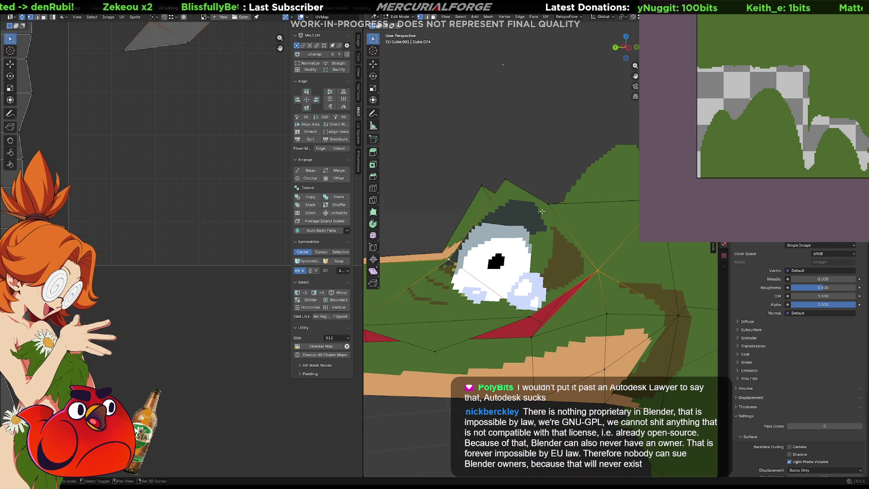
shift+click(453, 259)
mouse_move(475, 226)
middle_down()
mouse_move(495, 203)
mouse_move(493, 224)
mouse_move(535, 225)
mouse_move(524, 304)
middle_up()
key(alt+a)
Step: Select edge paths beside the eye plus the vertices above and below it
ctrl+click(492, 225)
ctrl+click(524, 304)
shift+click(507, 175)
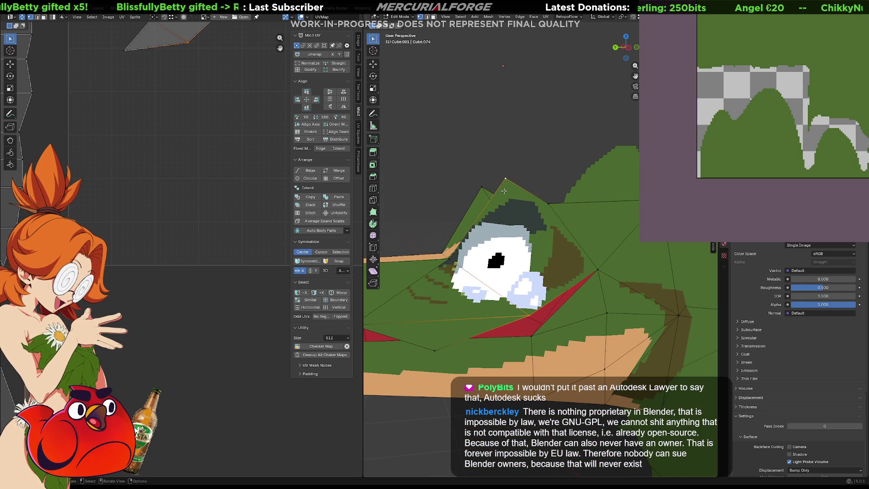
click(548, 204)
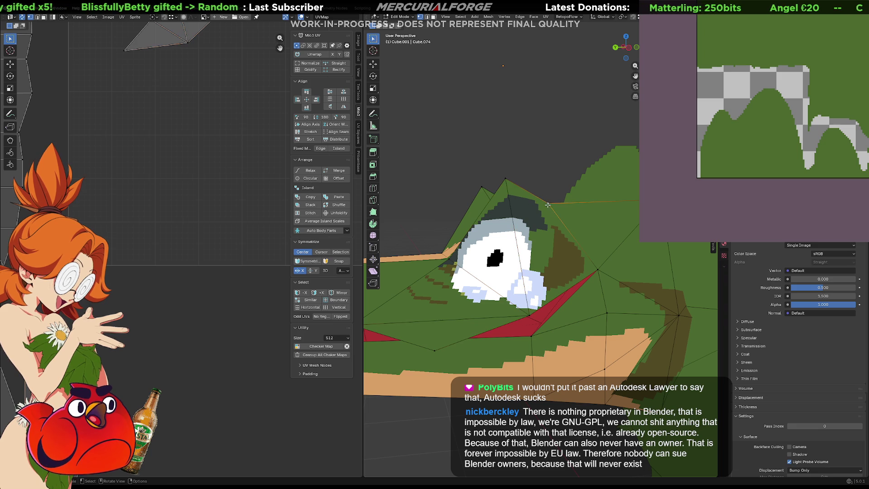
shift+click(529, 309)
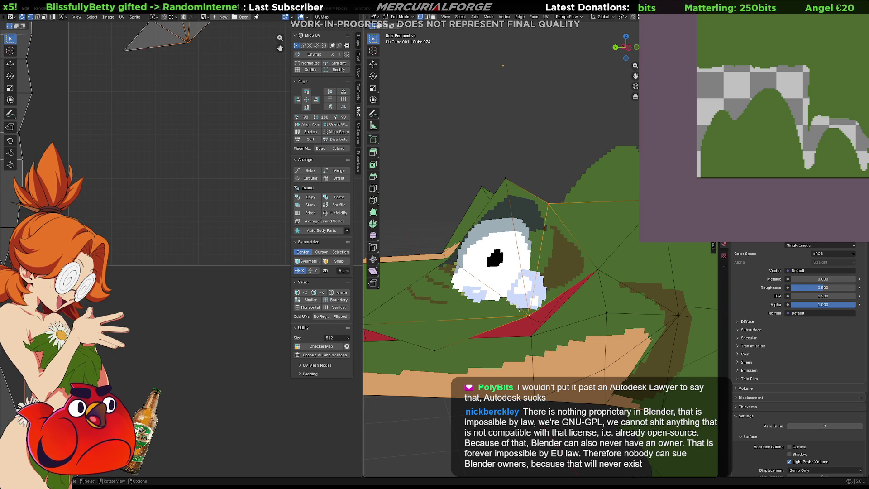
mouse_move(529, 309)
middle_down()
mouse_move(459, 270)
mouse_move(656, 275)
middle_up()
Step: Select two edge loops around the eye and add two vertices beside it
alt+click(480, 265)
alt+shift+click(637, 255)
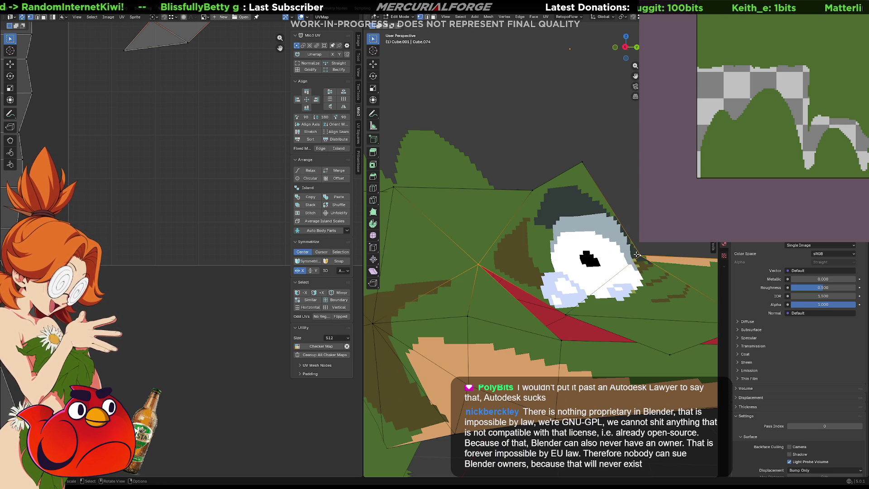
mouse_move(636, 254)
middle_down()
mouse_move(538, 268)
mouse_move(548, 267)
mouse_move(538, 318)
middle_up()
scroll(537, 269, up, 5)
click(535, 334)
shift+click(507, 204)
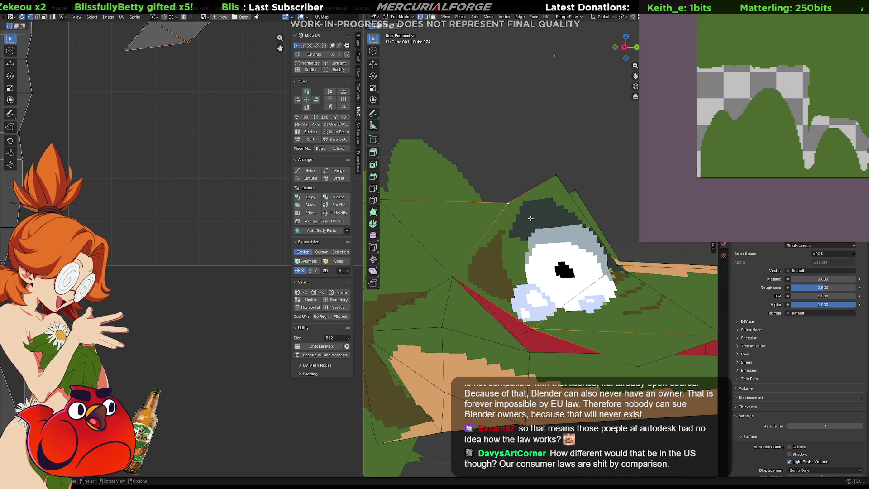
Step: Swap the edge below the eye for the red mouth-seam edge, then narrow to nearby vertices
shift+click(515, 253)
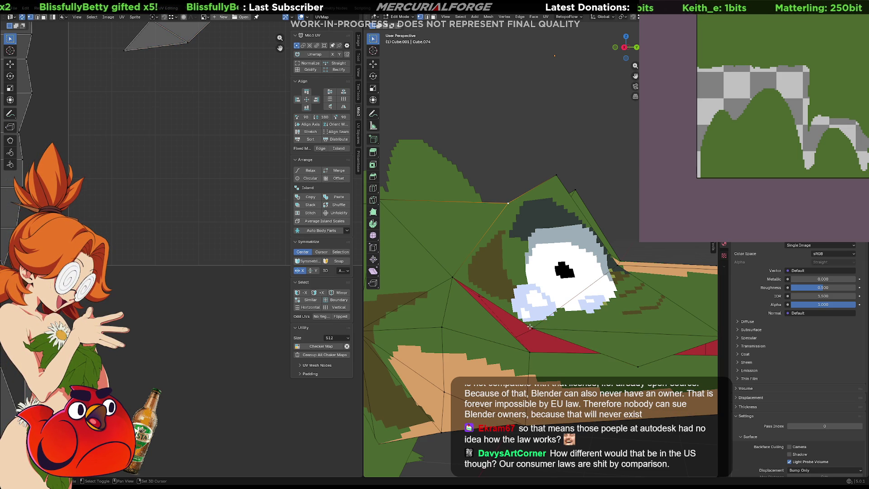
shift+click(527, 326)
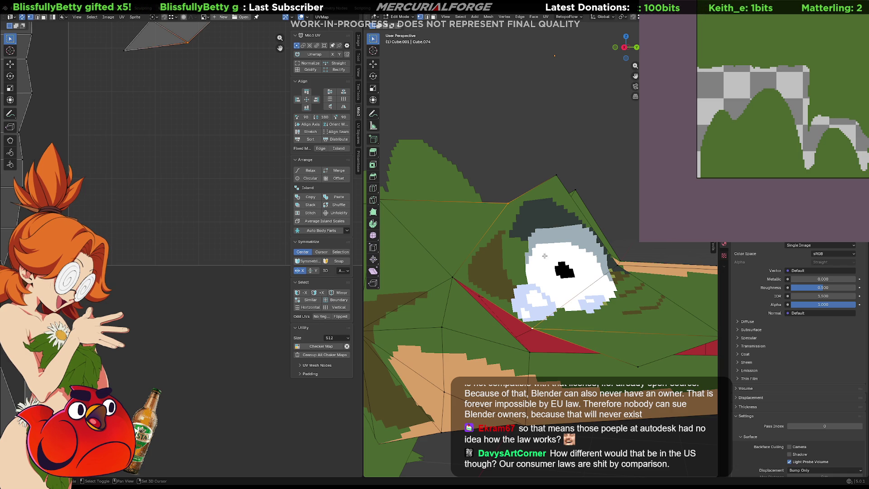
shift+click(555, 176)
mouse_move(558, 198)
middle_down()
mouse_move(580, 224)
mouse_move(580, 214)
mouse_move(531, 195)
middle_up()
click(521, 186)
shift+click(549, 288)
mouse_move(549, 287)
middle_down()
mouse_move(558, 270)
mouse_move(506, 286)
middle_up()
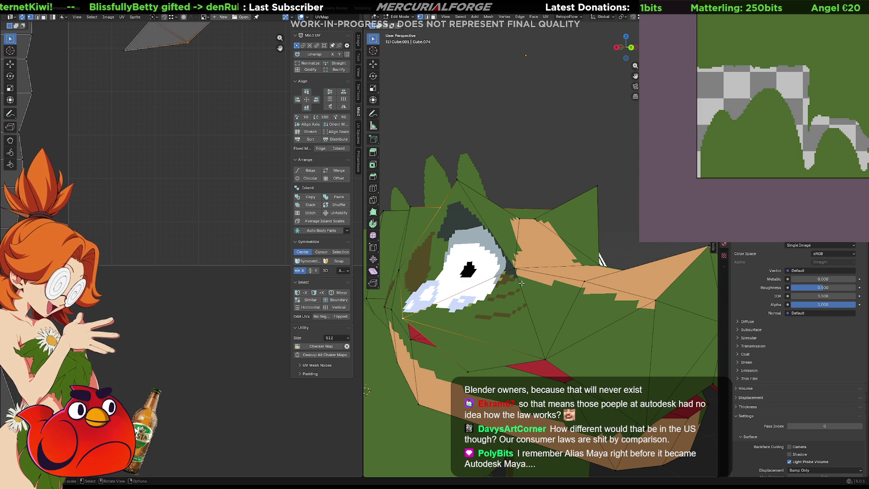
Step: Add an edge near the eye and the triangular face above it to the selection
middle_drag(549, 327, 455, 320)
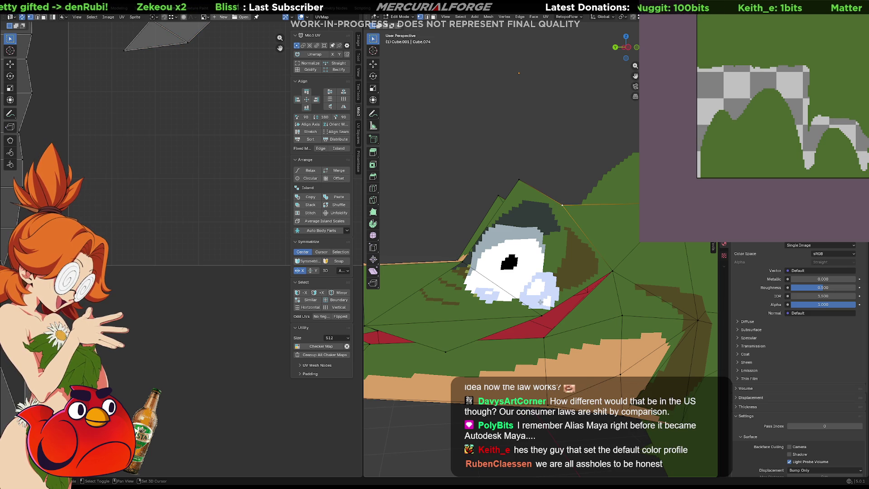
shift+click(539, 279)
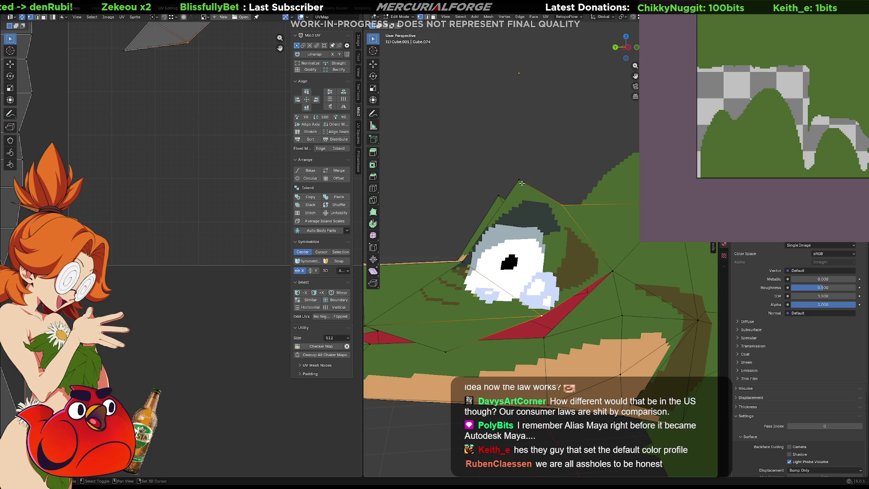
shift+click(520, 180)
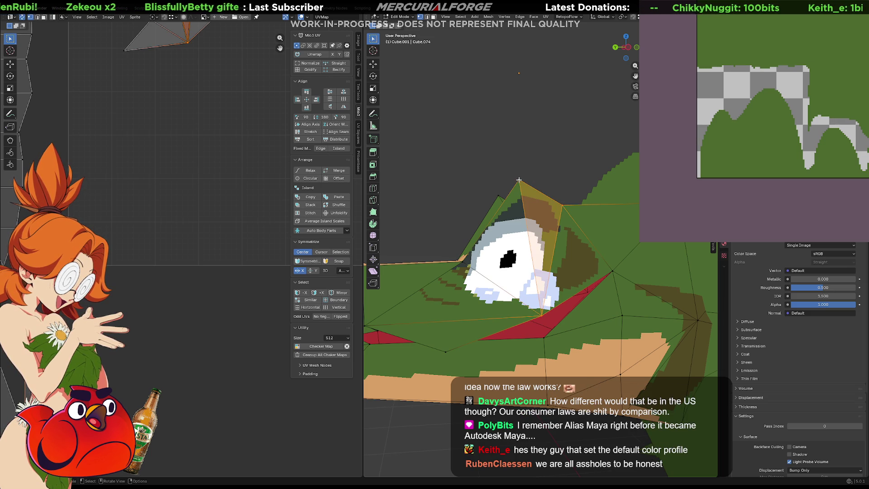
middle_drag(497, 201, 608, 216)
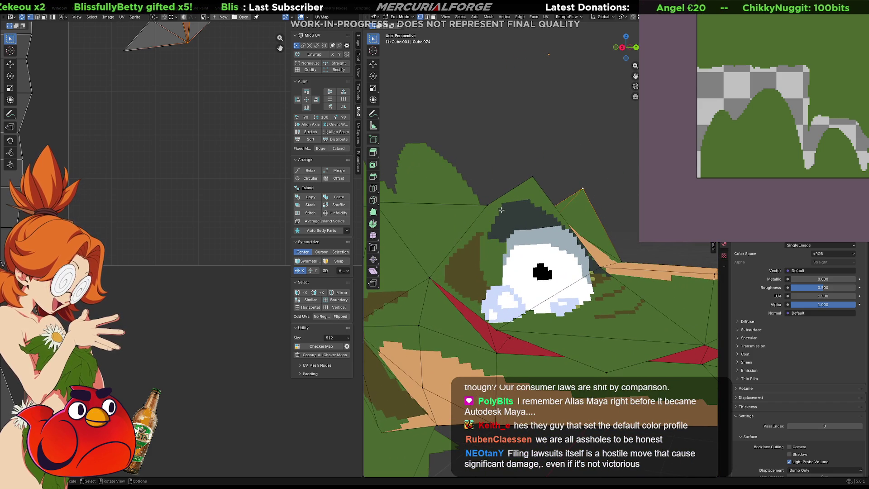
Step: Reselect brow and mouth vertices, then undo the last two eye edits
click(487, 204)
shift+click(498, 328)
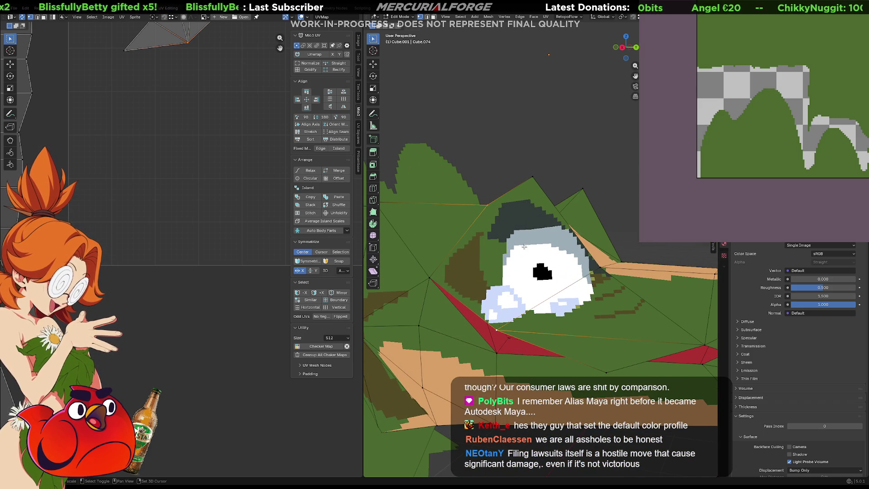
shift+click(535, 176)
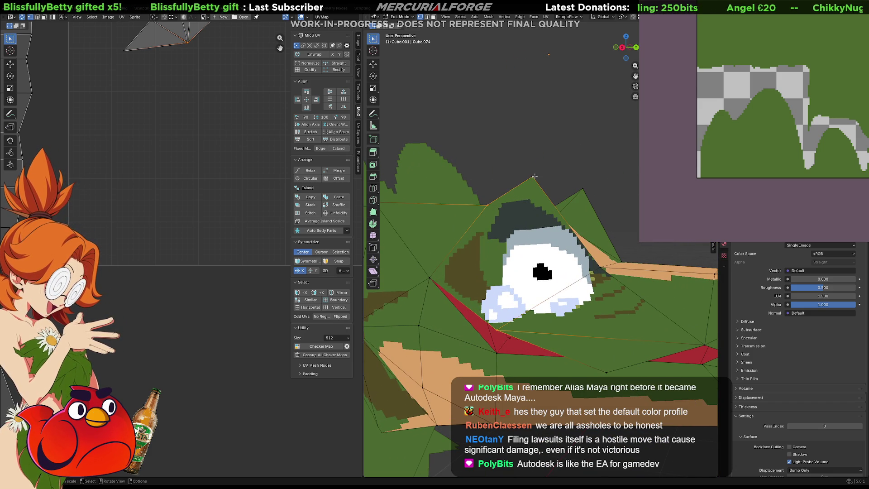
middle_drag(534, 176, 514, 219)
key(ctrl+z)
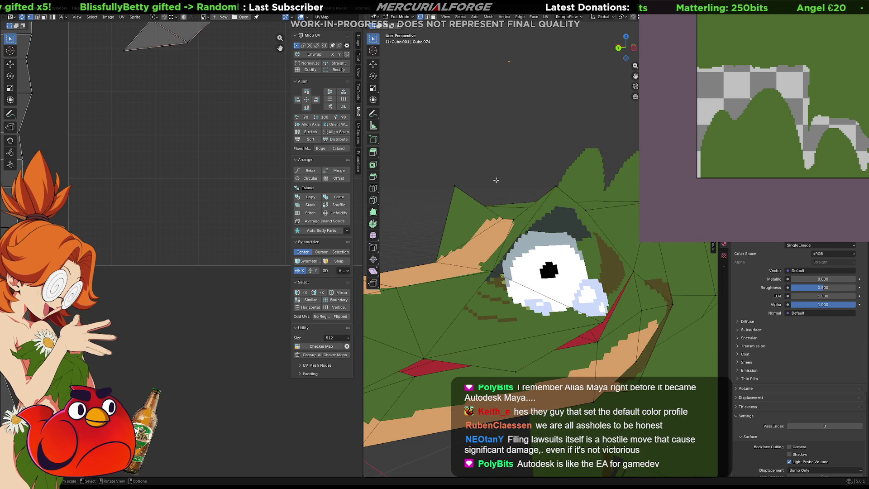
key(ctrl+z)
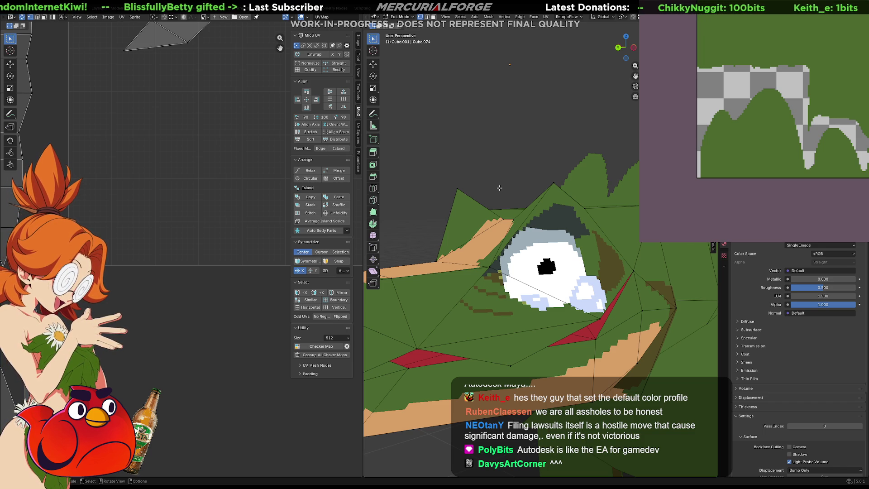
mouse_move(571, 269)
middle_down()
mouse_move(586, 255)
mouse_move(659, 293)
mouse_move(618, 277)
mouse_move(576, 299)
mouse_move(634, 334)
mouse_move(529, 309)
mouse_move(574, 285)
mouse_move(558, 276)
middle_up()
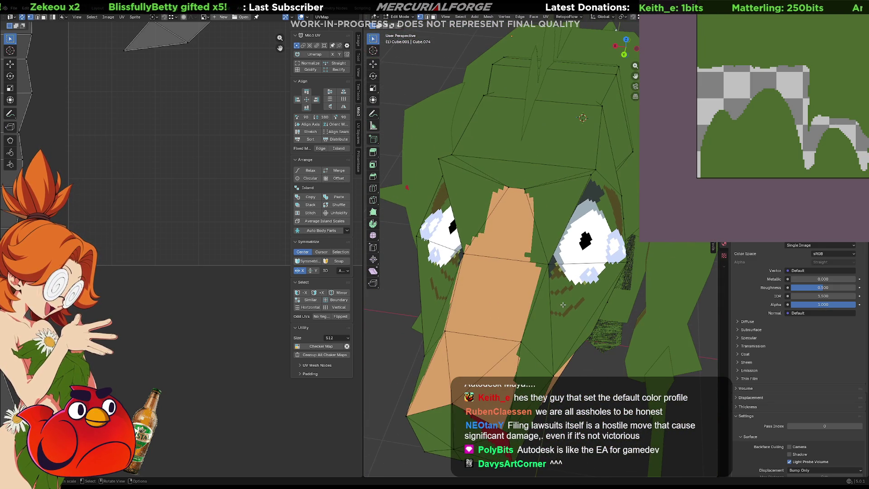
Step: Scale the UV island's lower edge loop wider along X
scroll(191, 151, down, 3)
middle_drag(191, 151, 226, 205)
scroll(230, 164, up, 6)
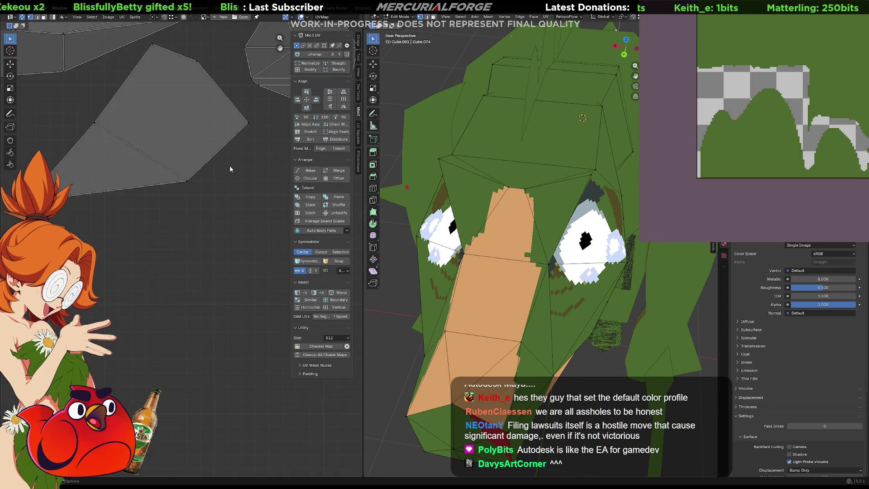
alt+click(172, 304)
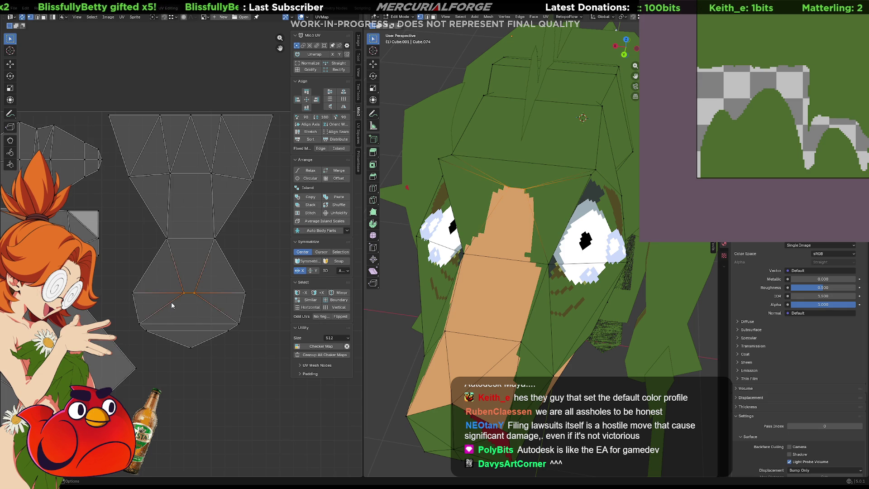
key(s)
key(x)
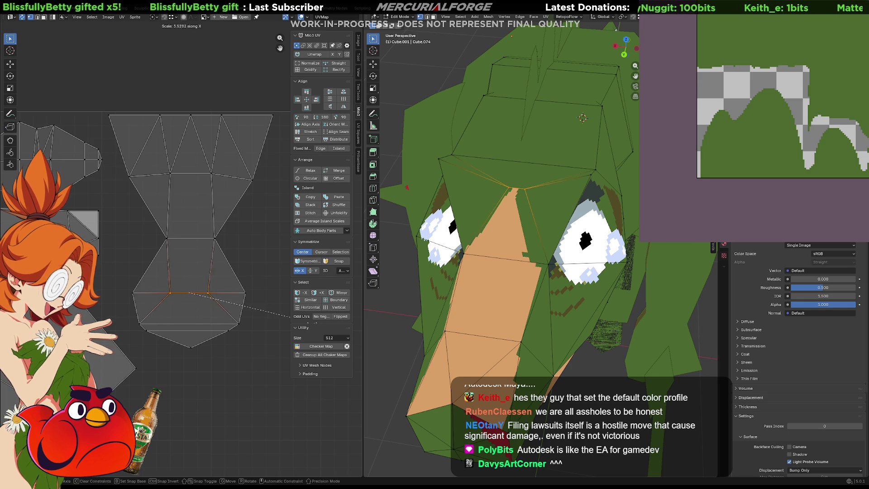
click(291, 312)
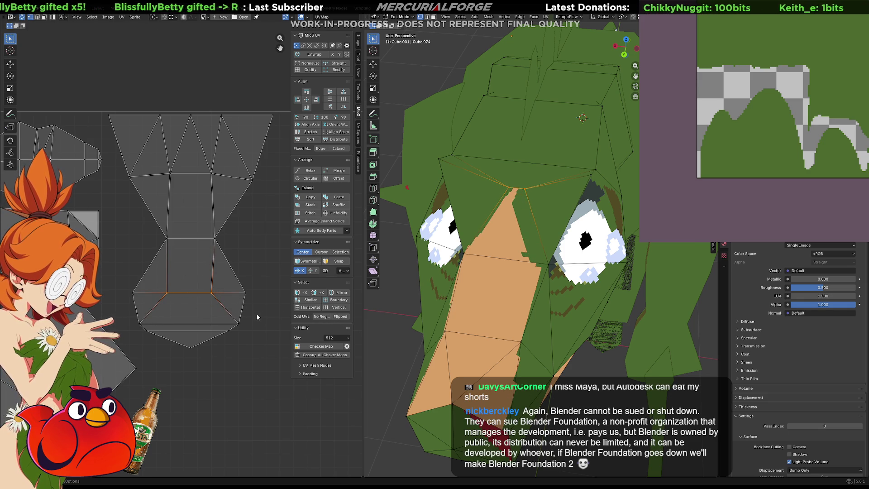
Step: Start moving a single right-side UV vertex vertically, then cancel the move
click(212, 293)
key(g)
key(y)
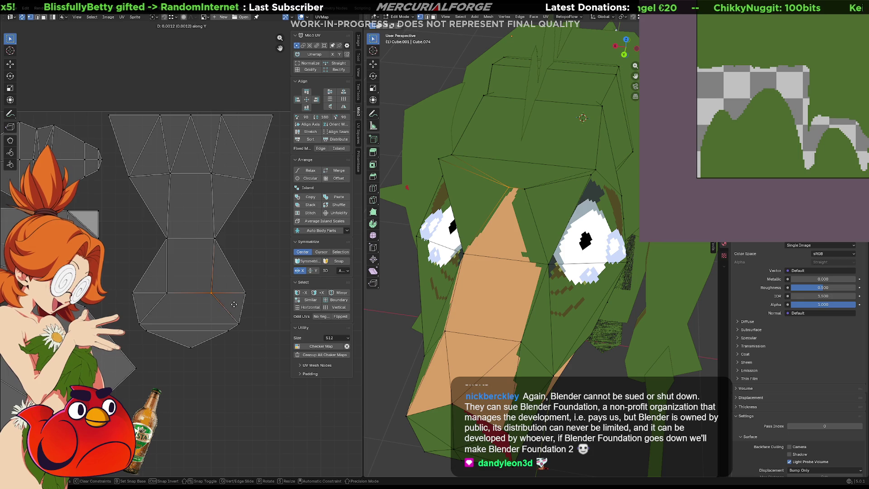
scroll(221, 302, up, 3)
key(y)
right_click(237, 310)
scroll(236, 307, down, 3)
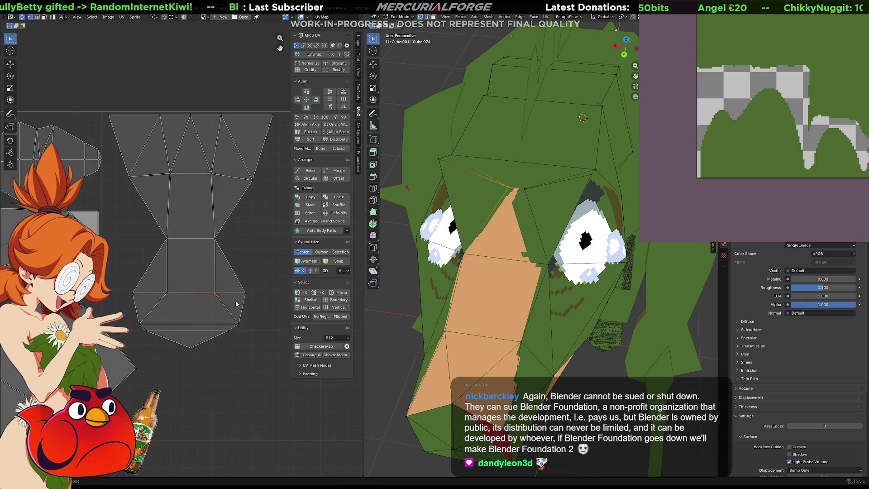
scroll(227, 286, up, 2)
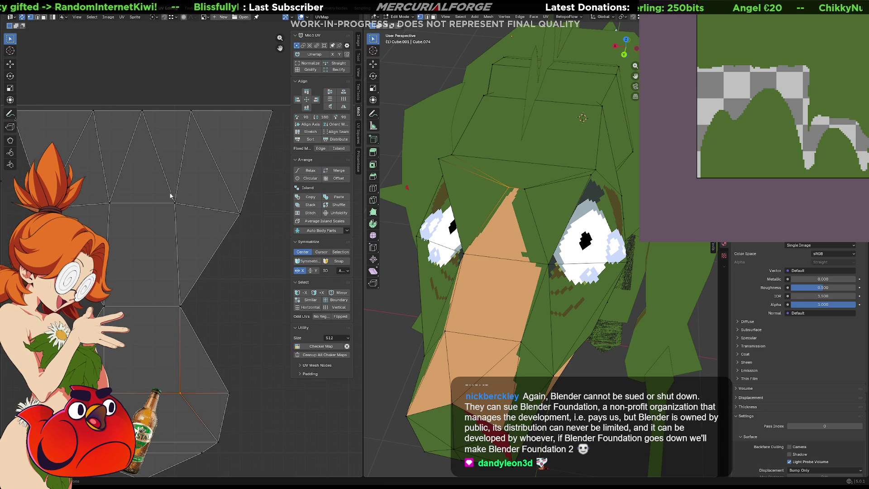
Step: Scale the two middle-row UV vertices apart, undo it, and clear the UV selection
drag(195, 198, 106, 212)
key(s)
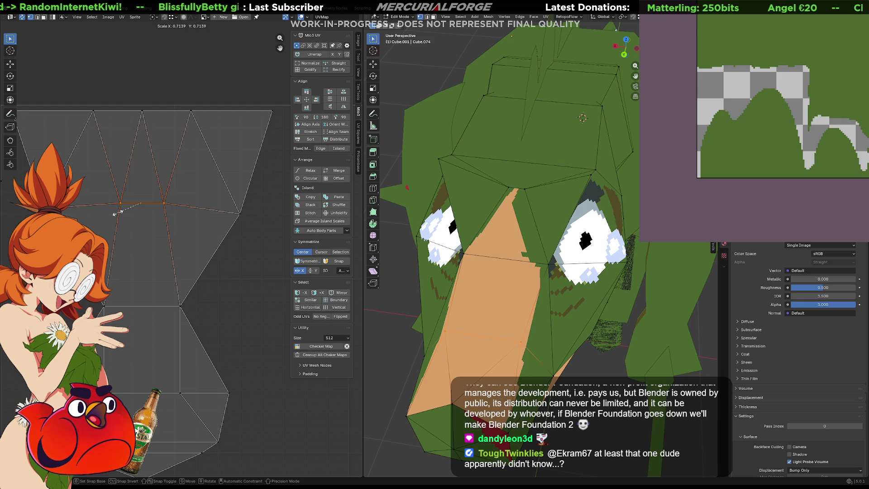
click(103, 213)
scroll(562, 283, down, 5)
key(ctrl+z)
middle_drag(562, 283, 560, 349)
click(227, 296)
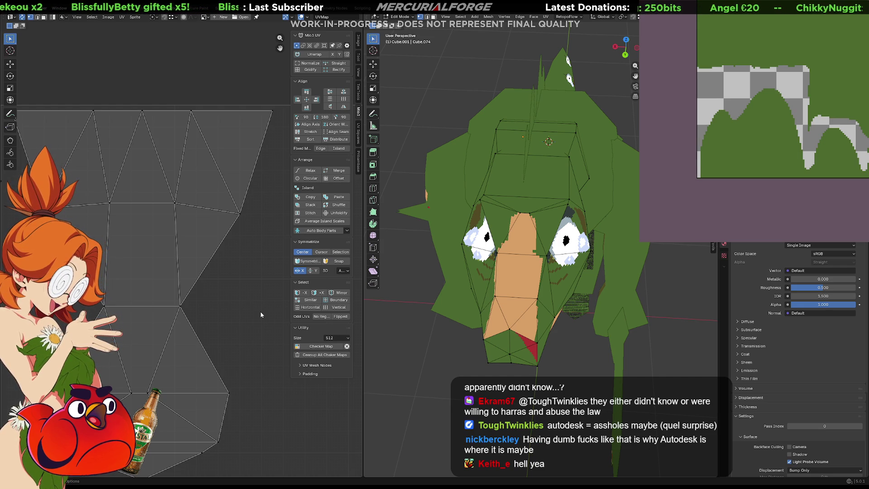
mouse_move(639, 272)
middle_down()
mouse_move(619, 281)
mouse_move(558, 238)
mouse_move(580, 265)
mouse_move(513, 273)
mouse_move(516, 264)
mouse_move(507, 295)
mouse_move(531, 248)
mouse_move(542, 261)
middle_up()
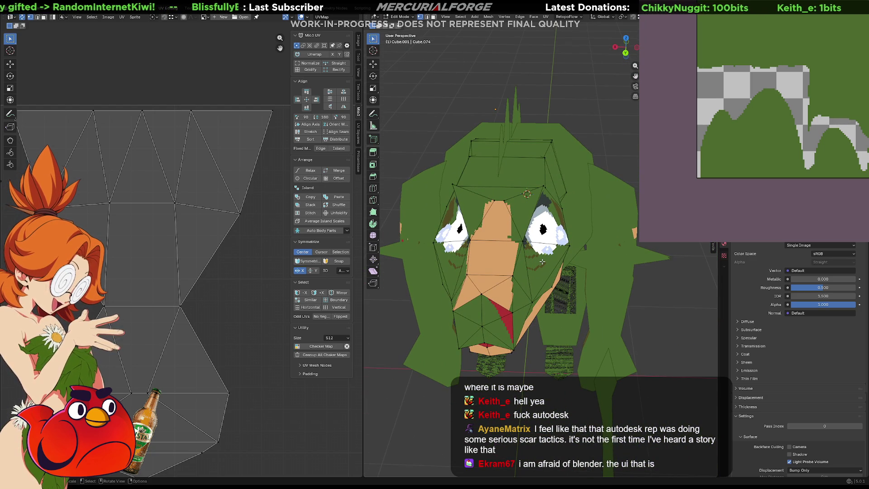
Step: Scale the UV island's lower edge outward
scroll(543, 261, up, 4)
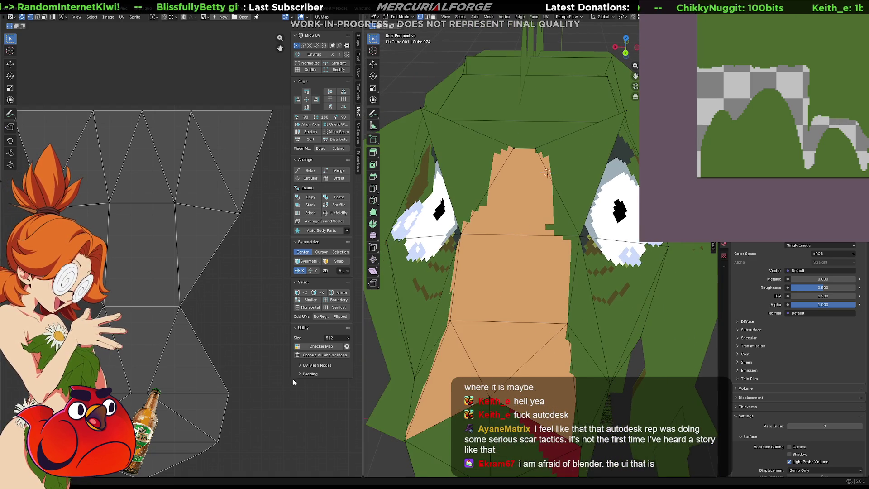
middle_drag(253, 389, 291, 375)
click(184, 378)
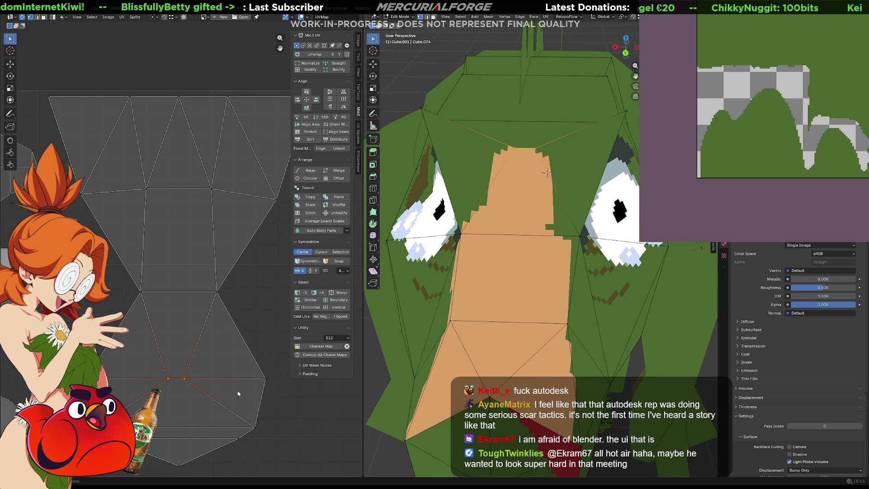
key(s)
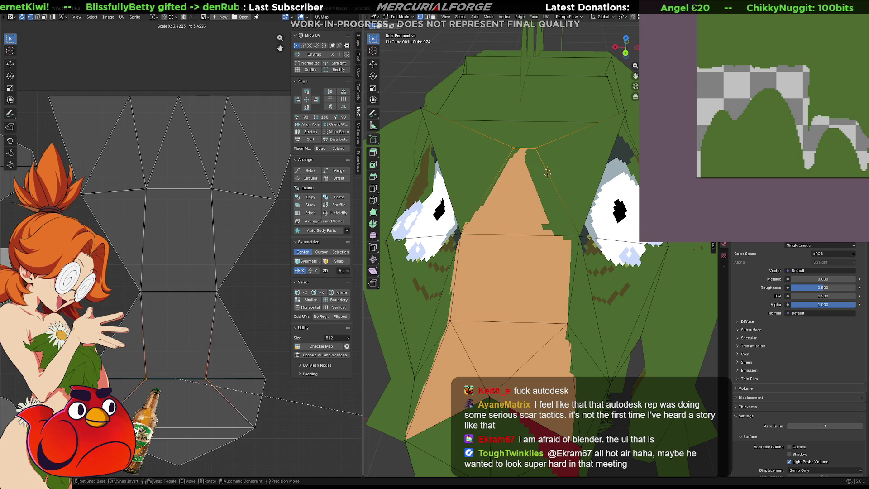
click(362, 406)
Step: Shift one vertex on the lower UV edge slightly to the right
click(192, 386)
key(g)
click(200, 387)
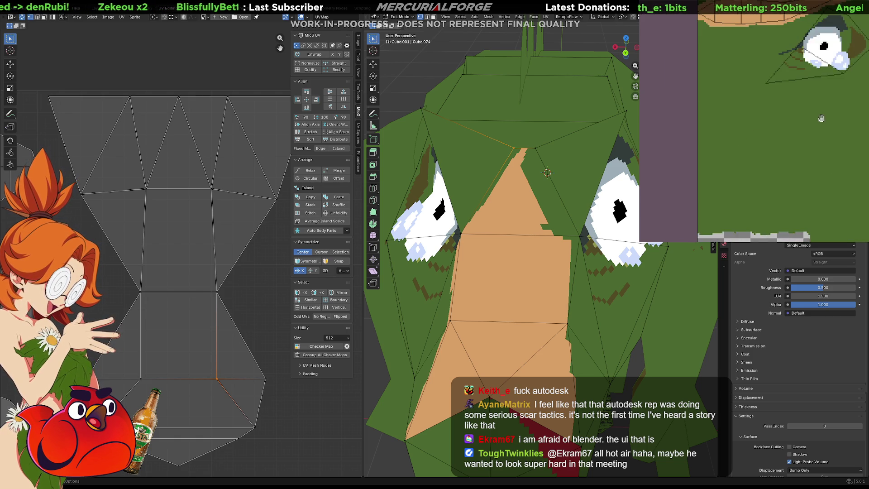
scroll(789, 143, up, 5)
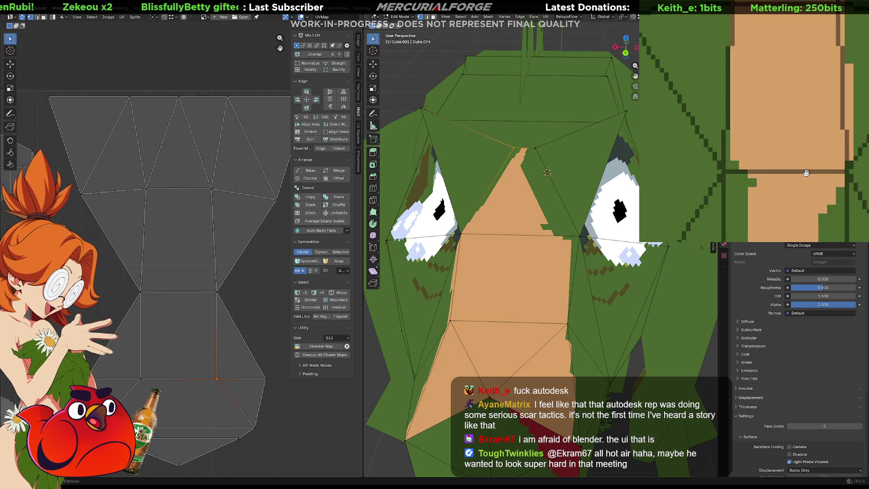